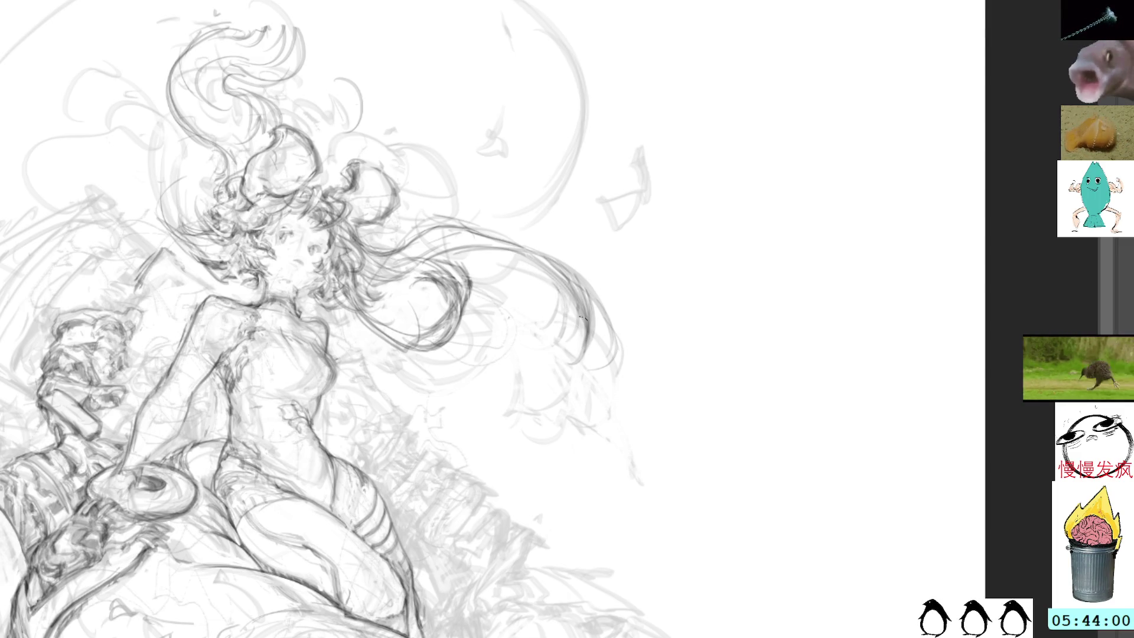
- Lasso around the hair tips, then clear the selection
key(l)
drag(535, 274, 568, 310)
key(ctrl+d)
- Draw several new dark pencil strands extending the ends of the long hair
key(b)
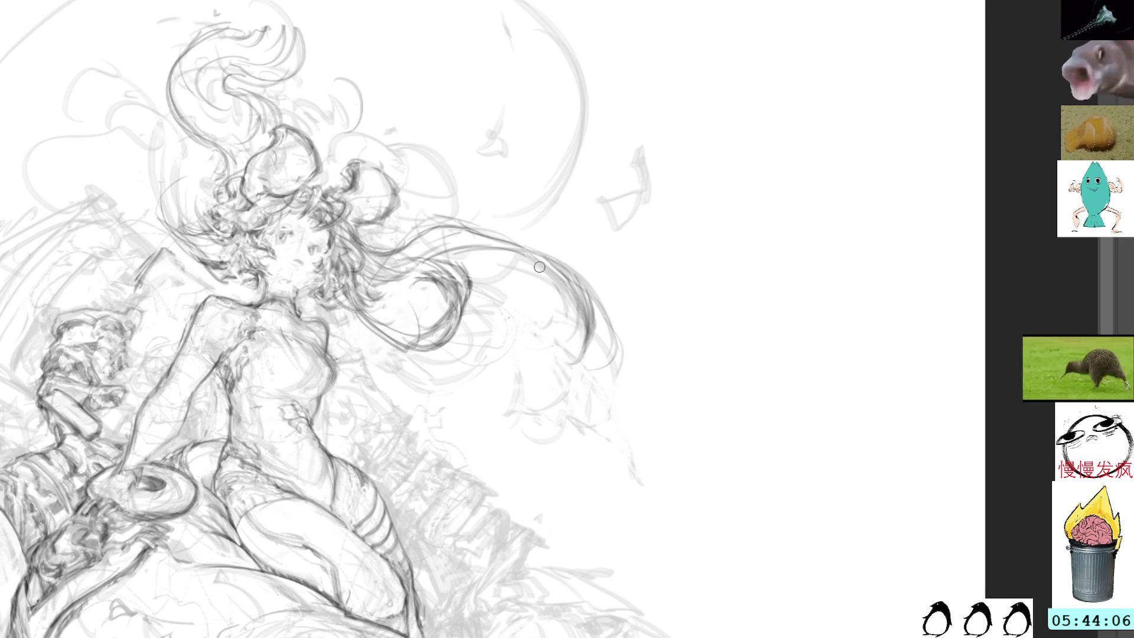
mouse_move(549, 271)
mouse_down()
mouse_move(590, 340)
mouse_move(573, 288)
mouse_move(595, 351)
mouse_up()
mouse_move(588, 313)
mouse_down()
mouse_move(601, 351)
mouse_move(620, 358)
mouse_up()
drag(584, 281, 615, 357)
mouse_move(595, 314)
mouse_down()
mouse_move(613, 365)
mouse_move(608, 338)
mouse_up()
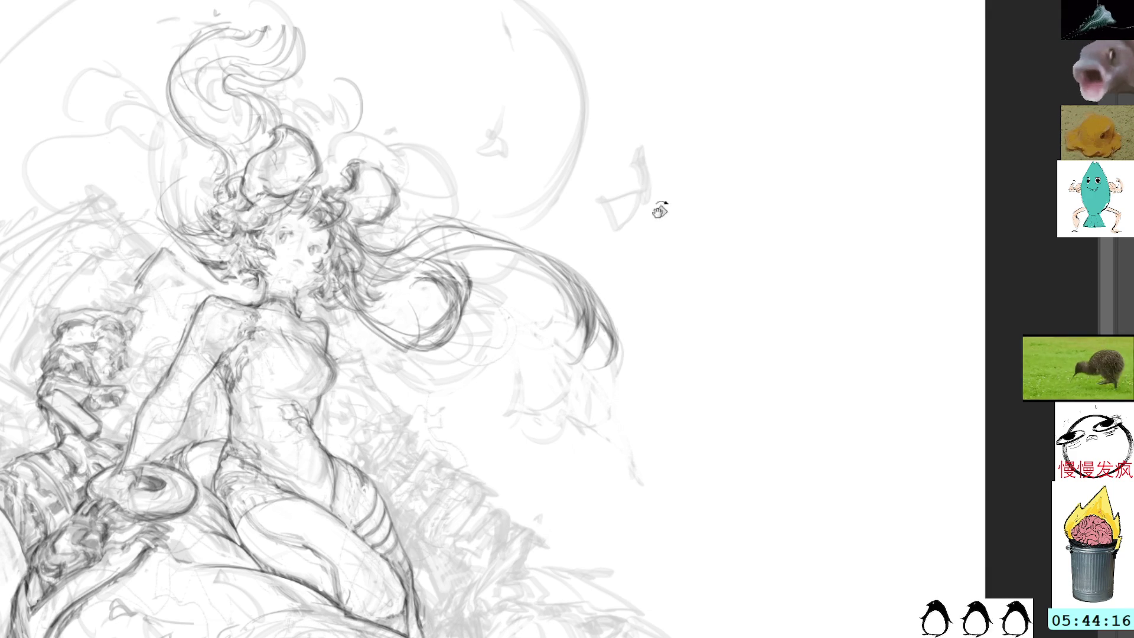
drag(647, 189, 598, 291)
mouse_move(714, 181)
mouse_down()
mouse_move(701, 278)
mouse_move(694, 141)
mouse_move(553, 287)
mouse_move(535, 387)
mouse_up()
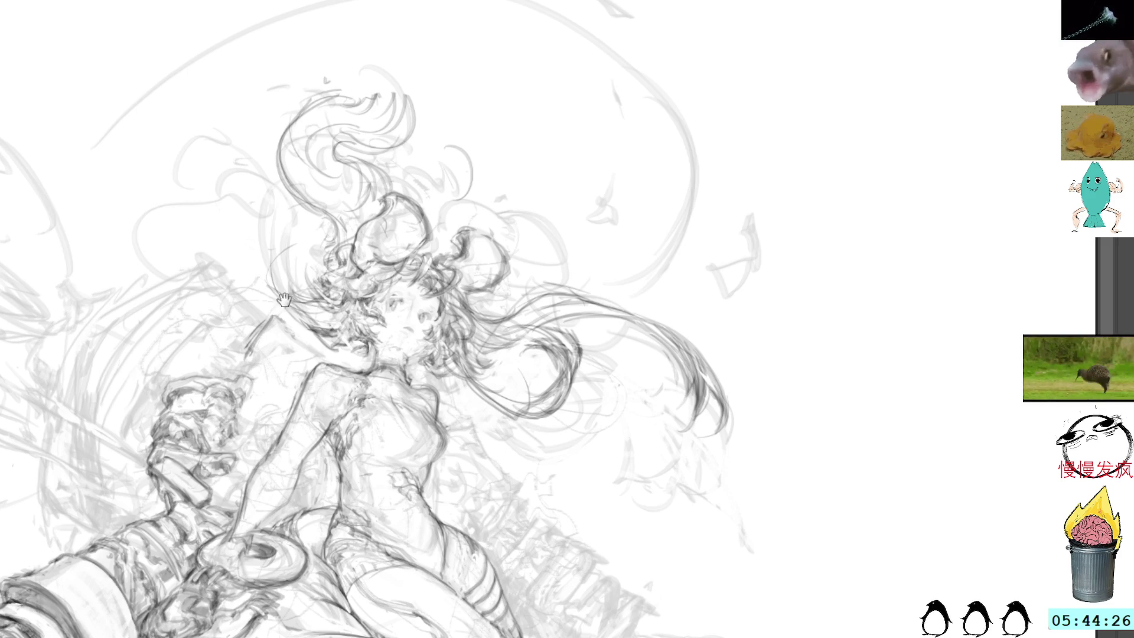
- Add a curved line near the cannon top, delete the small selected shape, and mark beside the arm
drag(284, 300, 432, 173)
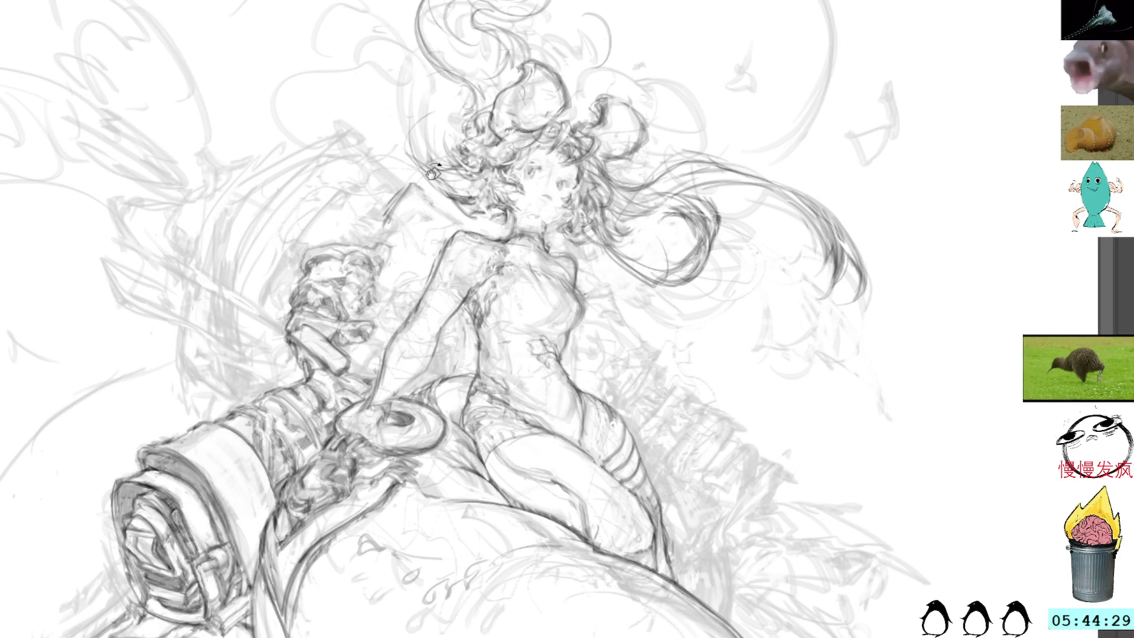
mouse_move(356, 361)
mouse_down()
mouse_move(333, 343)
mouse_move(290, 338)
mouse_move(331, 369)
mouse_move(354, 363)
mouse_up()
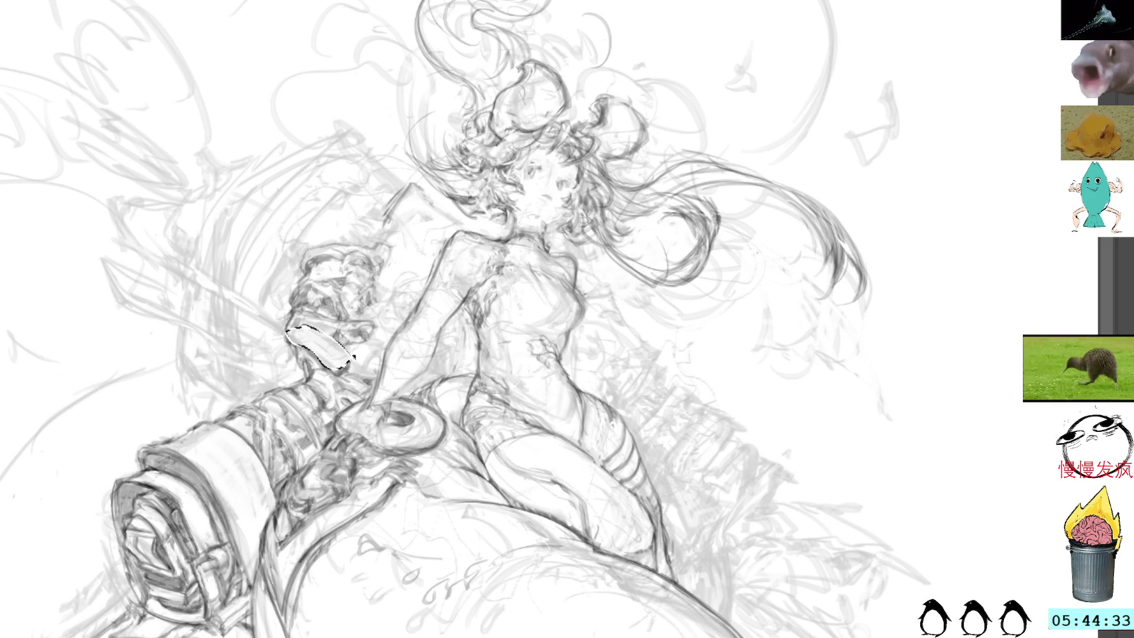
key(Delete)
key(ctrl+d)
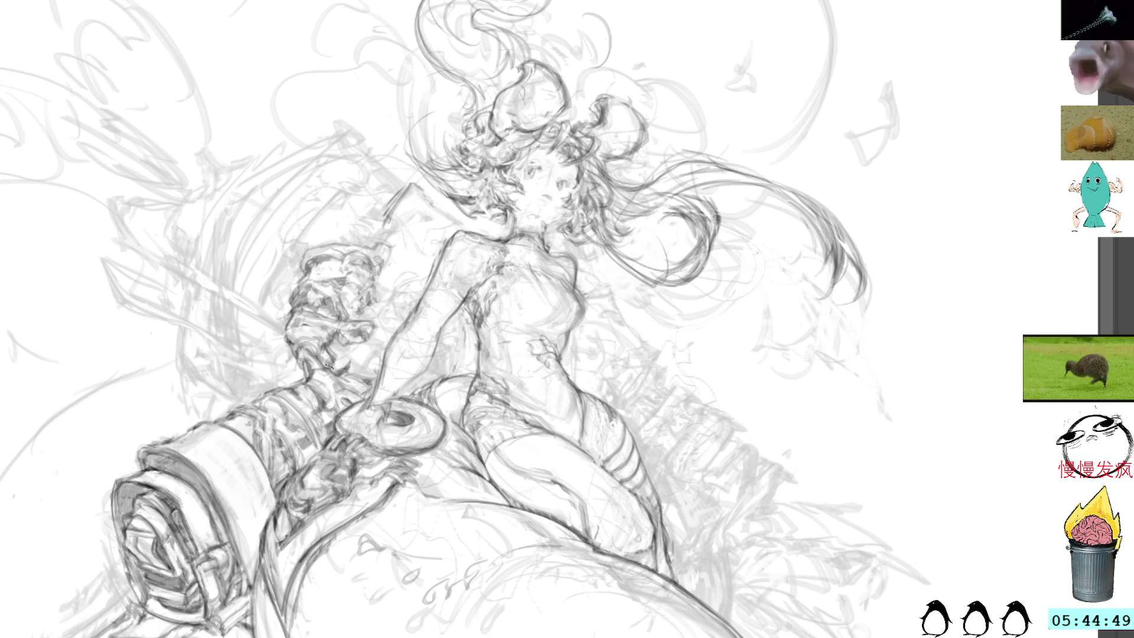
drag(337, 368, 349, 372)
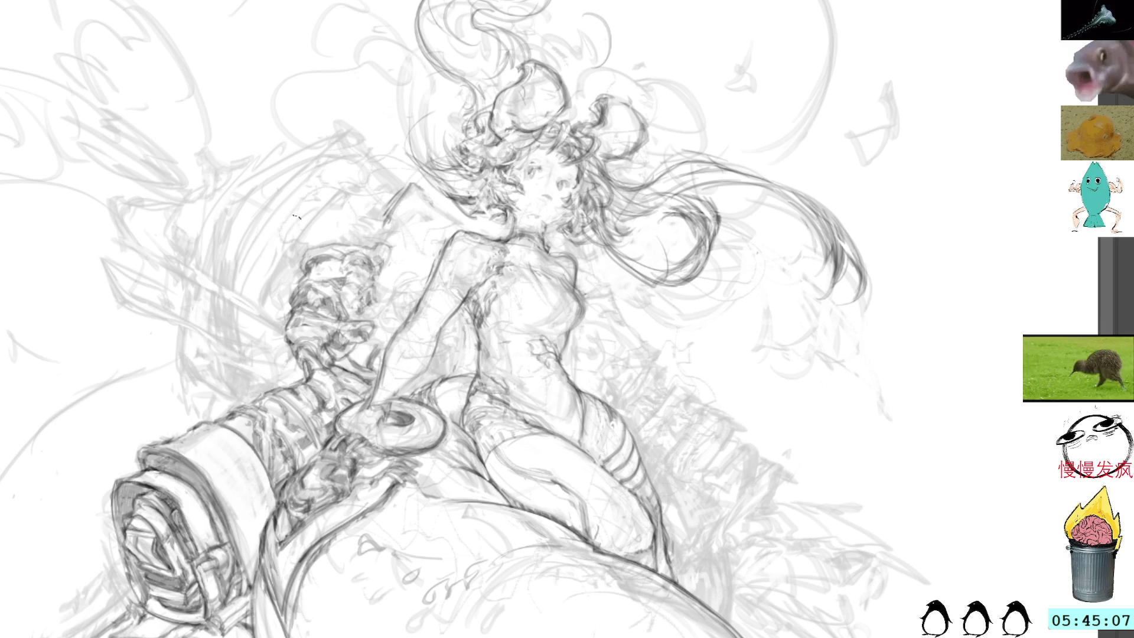
drag(334, 276, 317, 277)
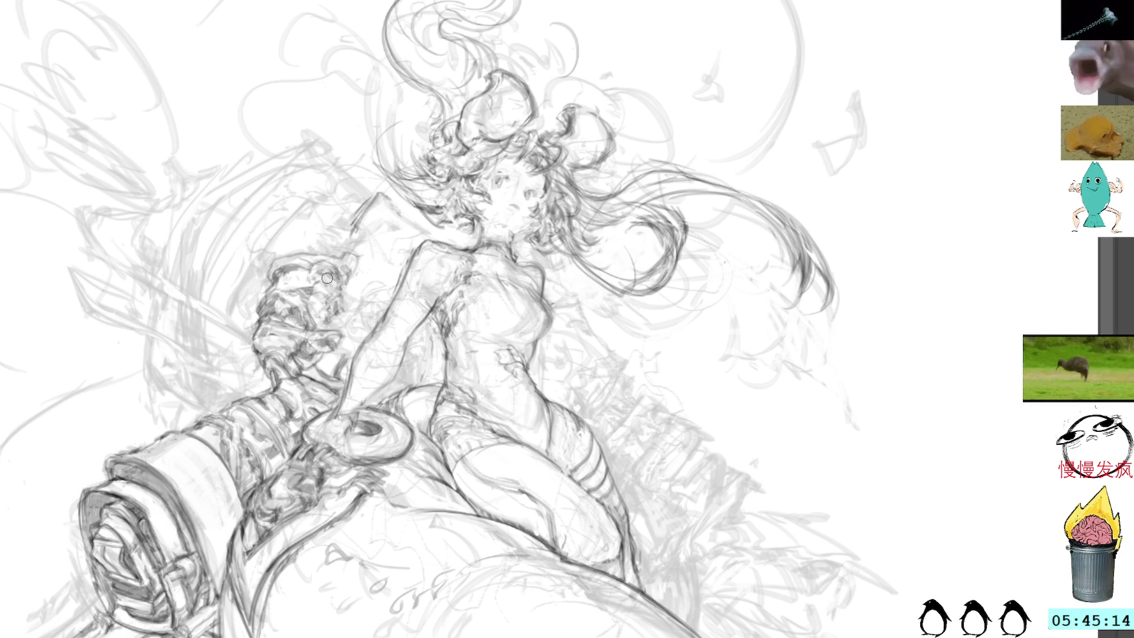
drag(423, 302, 389, 282)
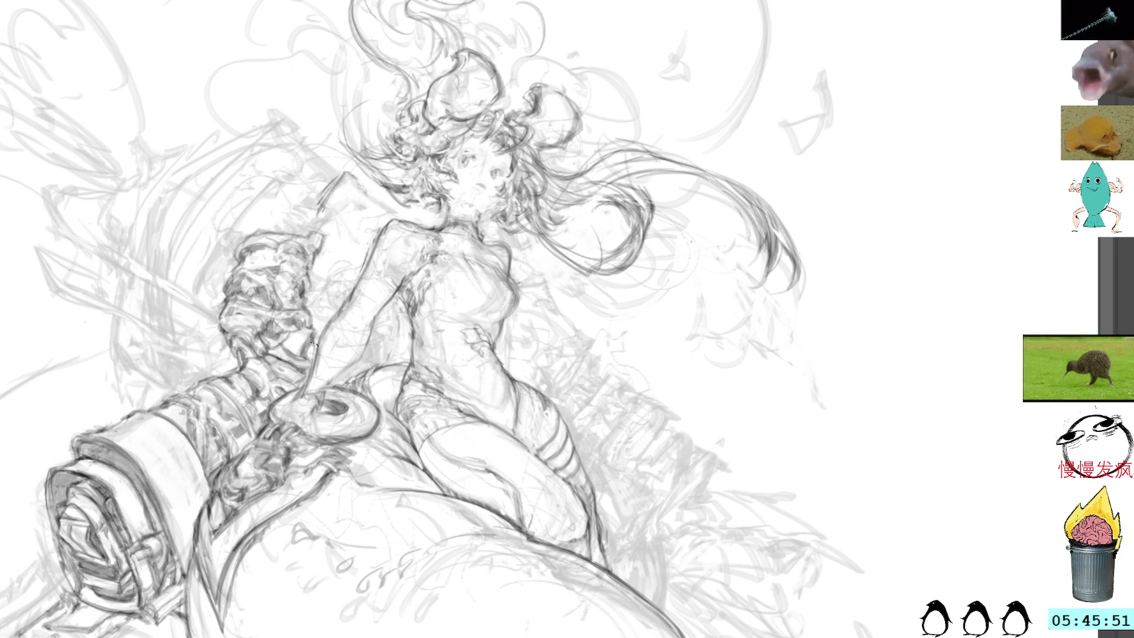
mouse_move(295, 170)
mouse_down()
mouse_move(260, 204)
mouse_move(260, 239)
mouse_up()
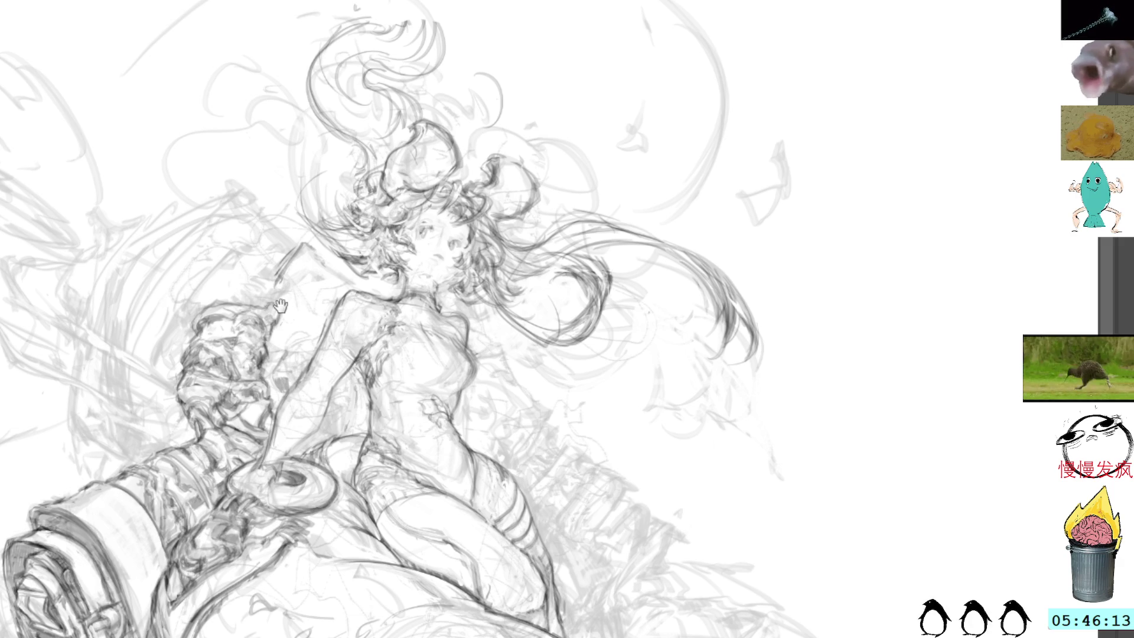
- Draw a short pencil stroke beside the girl's hand where it rests on the cannon
drag(273, 305, 254, 299)
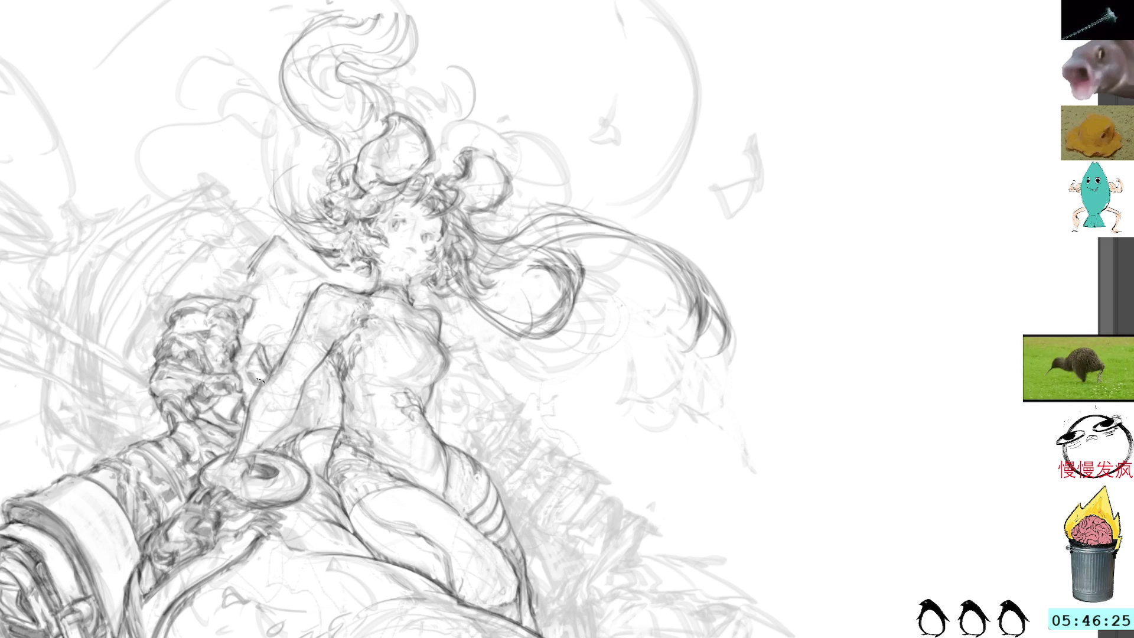
drag(249, 352, 253, 385)
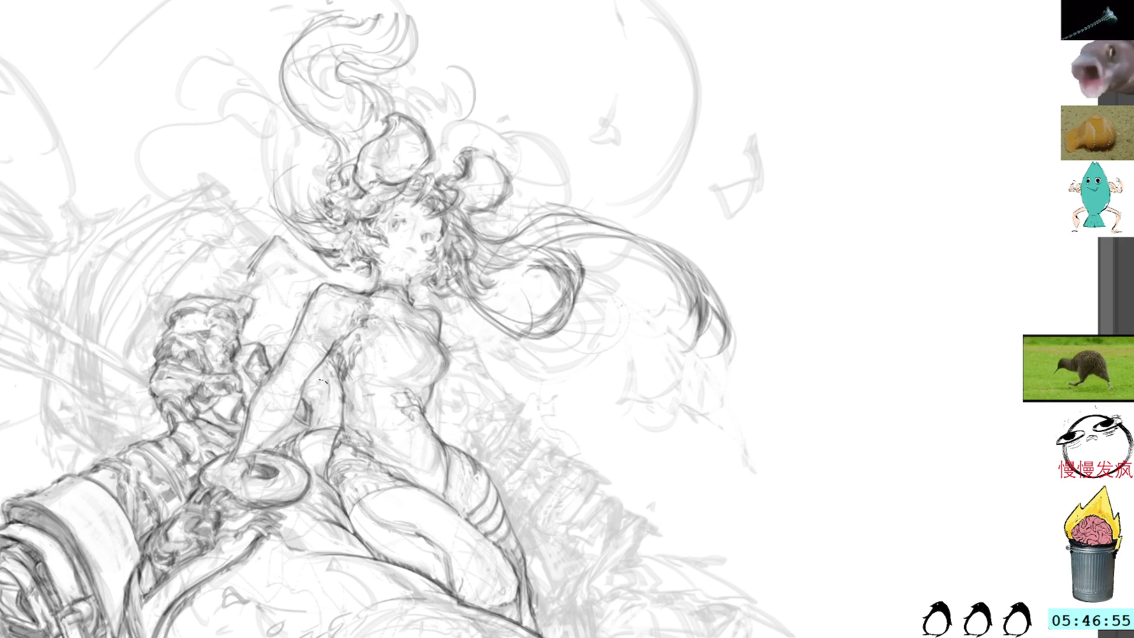
drag(317, 378, 238, 337)
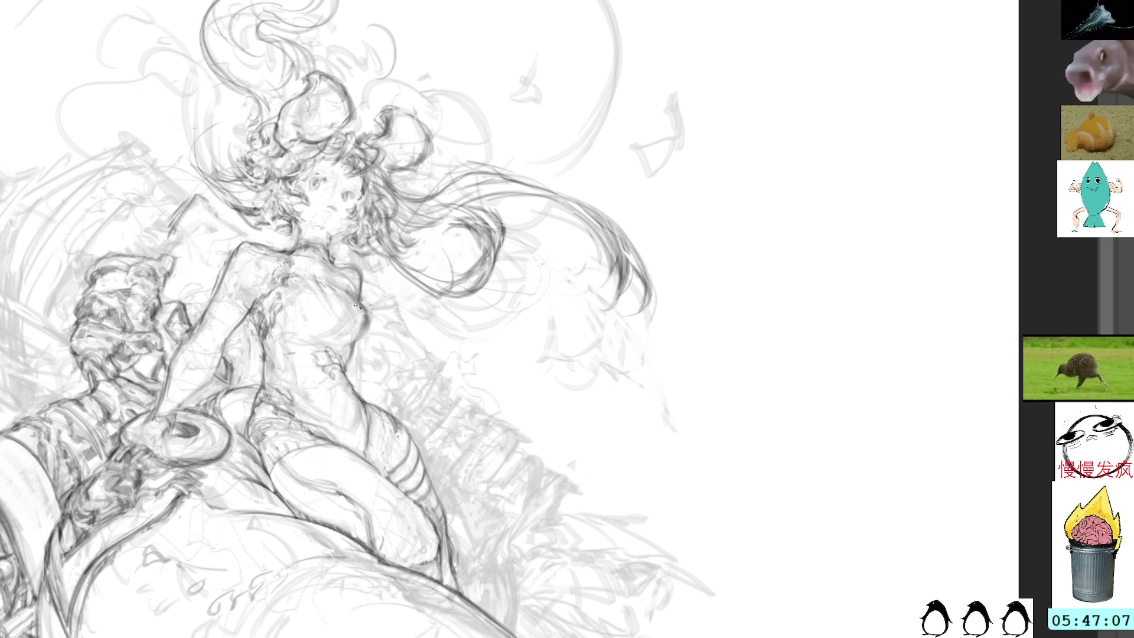
- Sketch faint torso lines, then draw darker double curves beneath the rounded cannon body
mouse_move(358, 334)
mouse_down()
mouse_move(345, 360)
mouse_move(353, 388)
mouse_up()
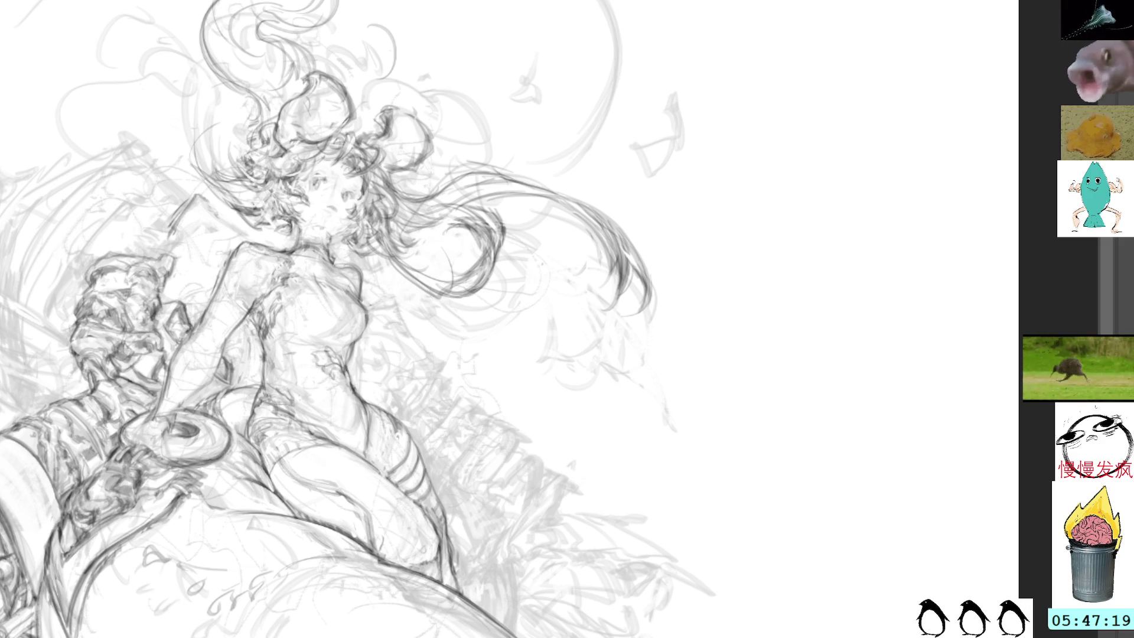
mouse_move(413, 354)
mouse_down()
mouse_move(673, 252)
mouse_move(591, 248)
mouse_up()
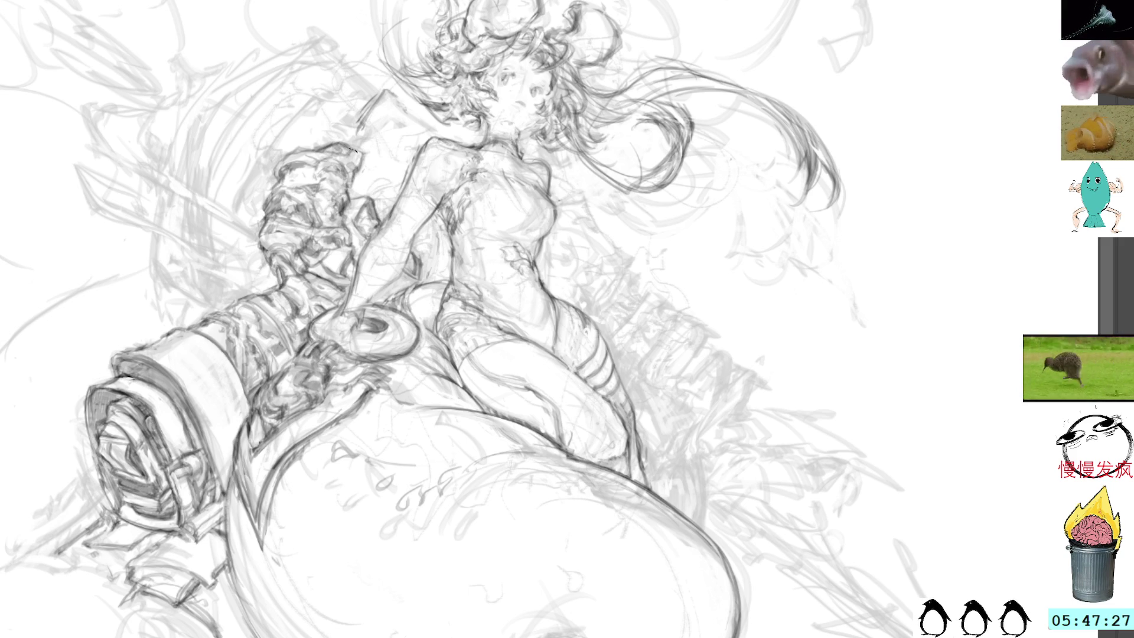
mouse_move(291, 264)
mouse_down()
mouse_move(330, 260)
mouse_move(365, 231)
mouse_move(354, 307)
mouse_move(422, 13)
mouse_up()
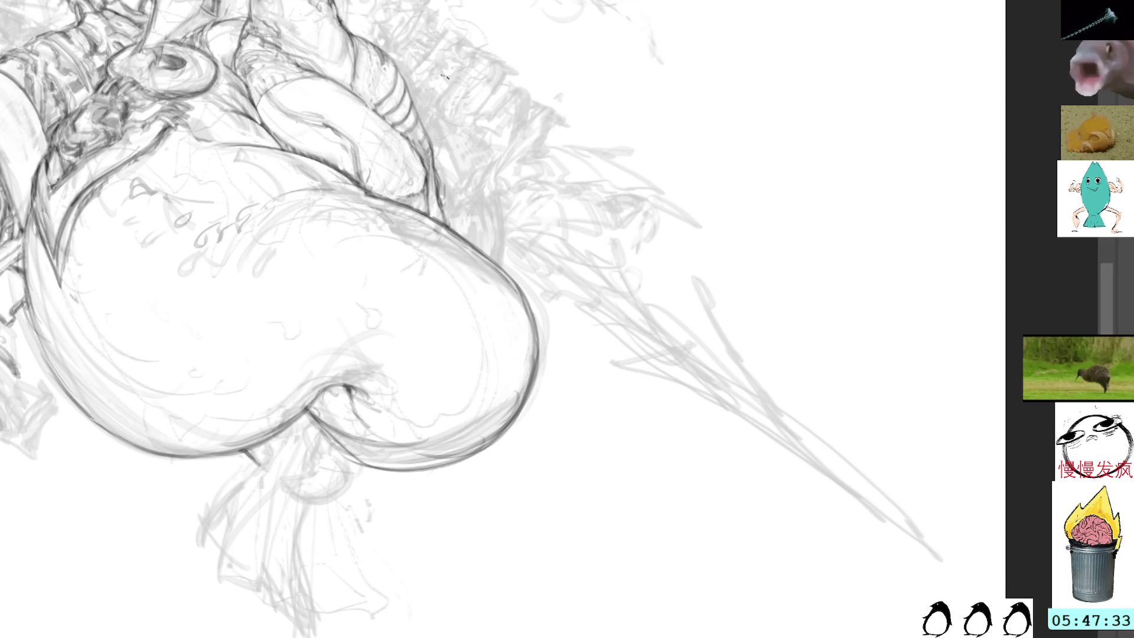
mouse_move(257, 458)
mouse_down()
mouse_move(276, 465)
mouse_move(246, 450)
mouse_move(371, 533)
mouse_up()
drag(371, 535, 305, 549)
drag(369, 500, 293, 522)
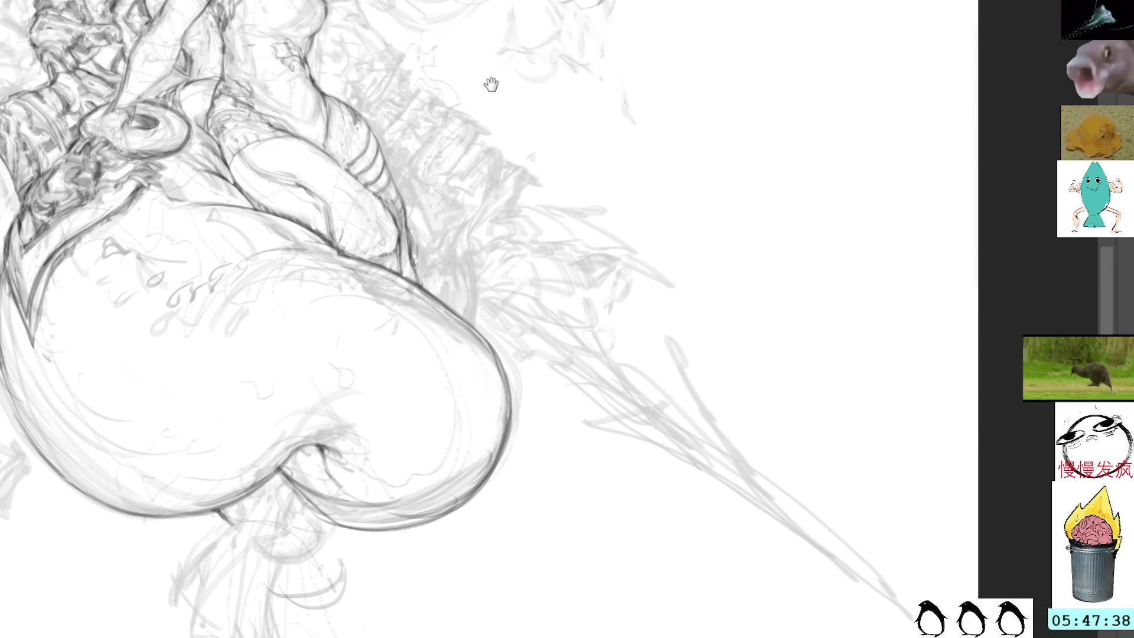
drag(491, 83, 534, 195)
scroll(533, 195, down, 3)
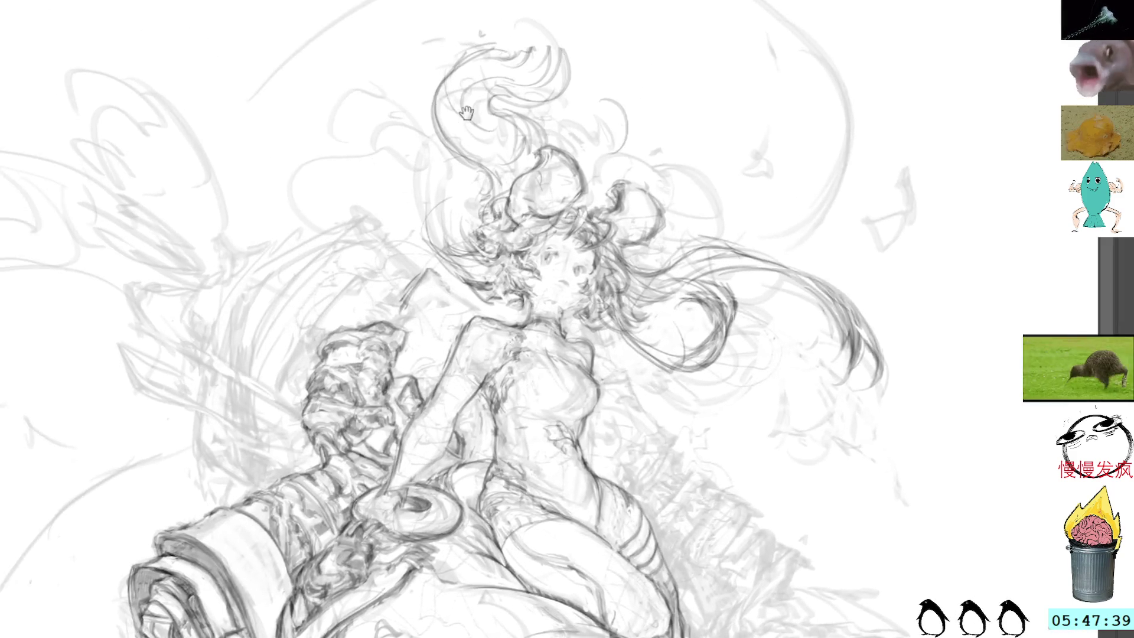
- Zoom and pan to the symmetric rim drawing and begin lassoing around it
scroll(417, 131, up, 5)
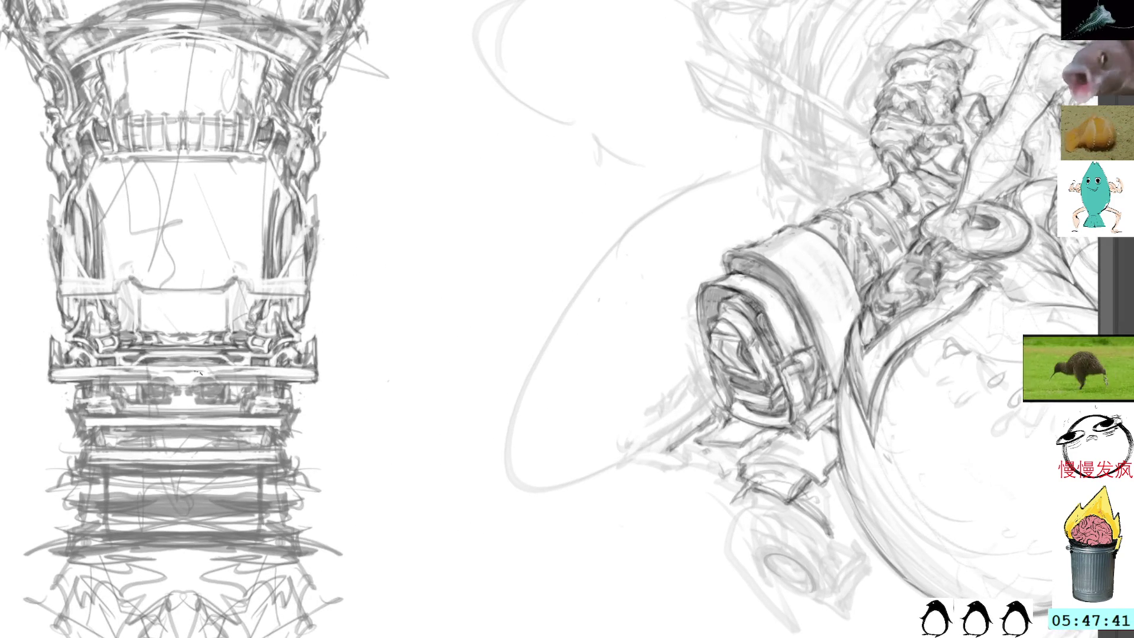
drag(488, 252, 384, 248)
scroll(544, 116, up, 5)
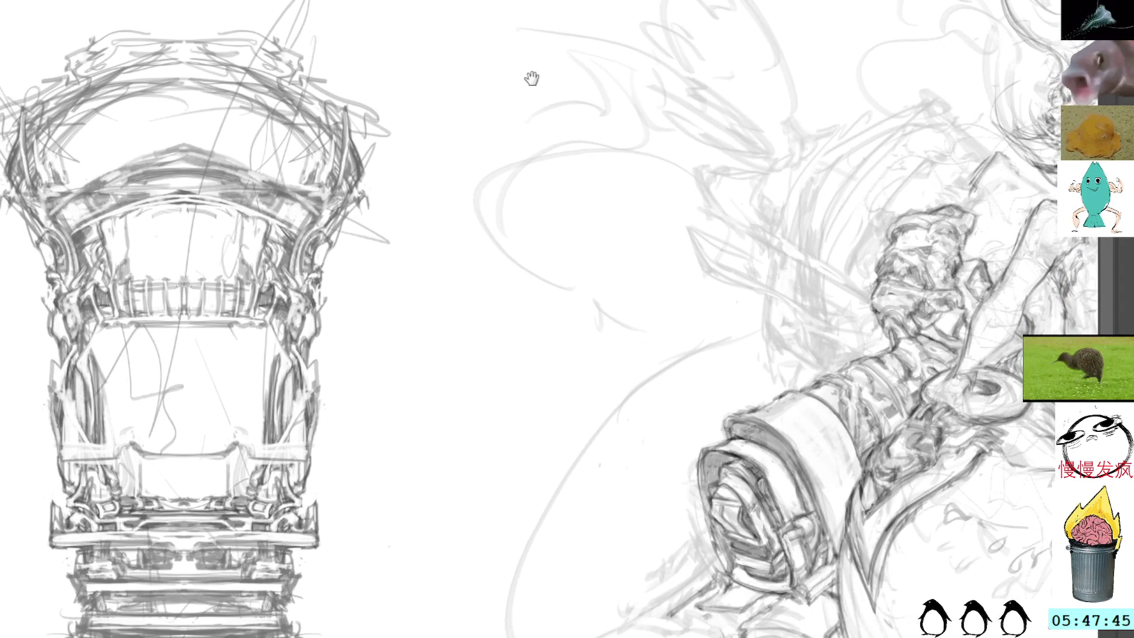
mouse_move(447, 250)
mouse_down()
mouse_move(423, 0)
mouse_move(190, 51)
mouse_move(155, 626)
mouse_move(431, 584)
mouse_up()
- Lasso the upper and lower rim drawing, deselect it, and pan up to the rim's top
drag(539, 413, 423, 69)
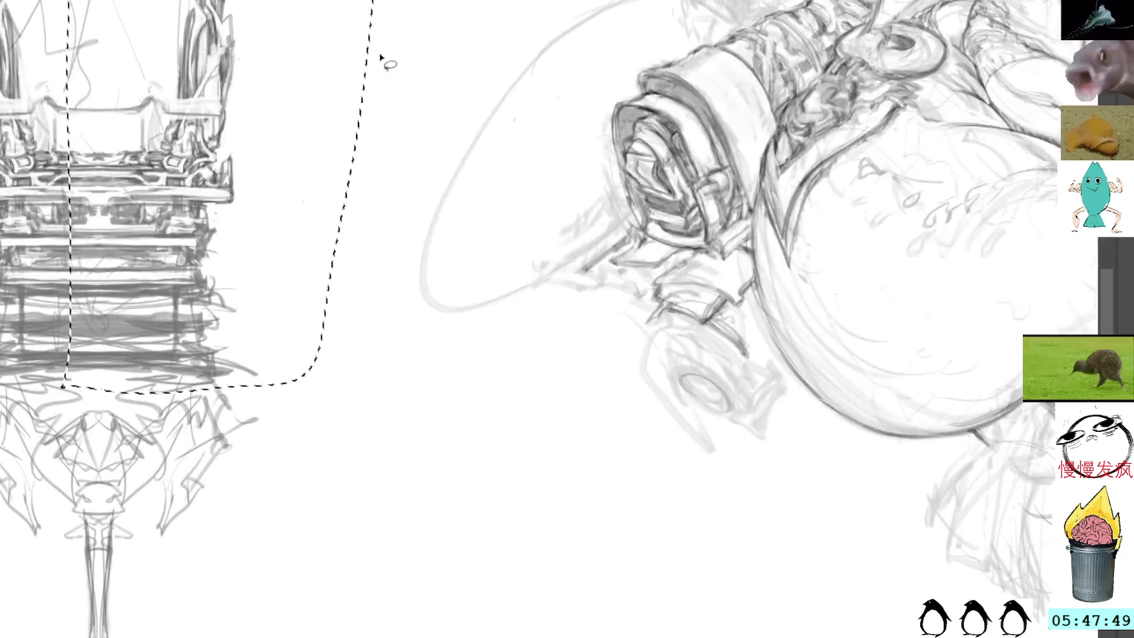
drag(93, 337, 307, 360)
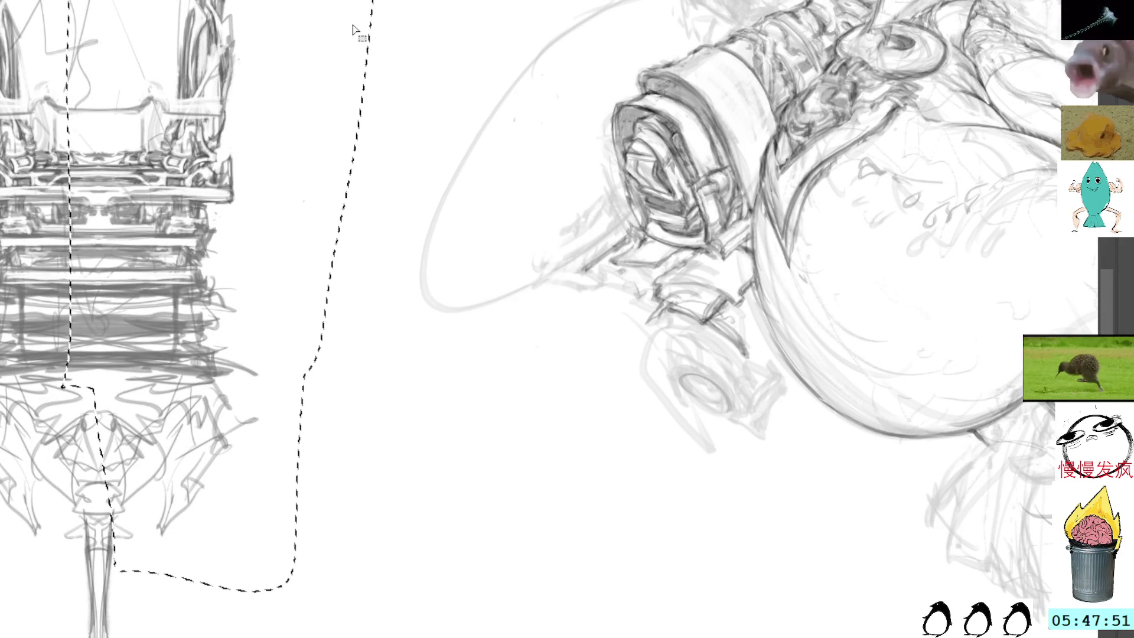
key(ctrl+d)
mouse_move(432, 64)
mouse_down()
mouse_move(653, 273)
mouse_move(676, 316)
mouse_up()
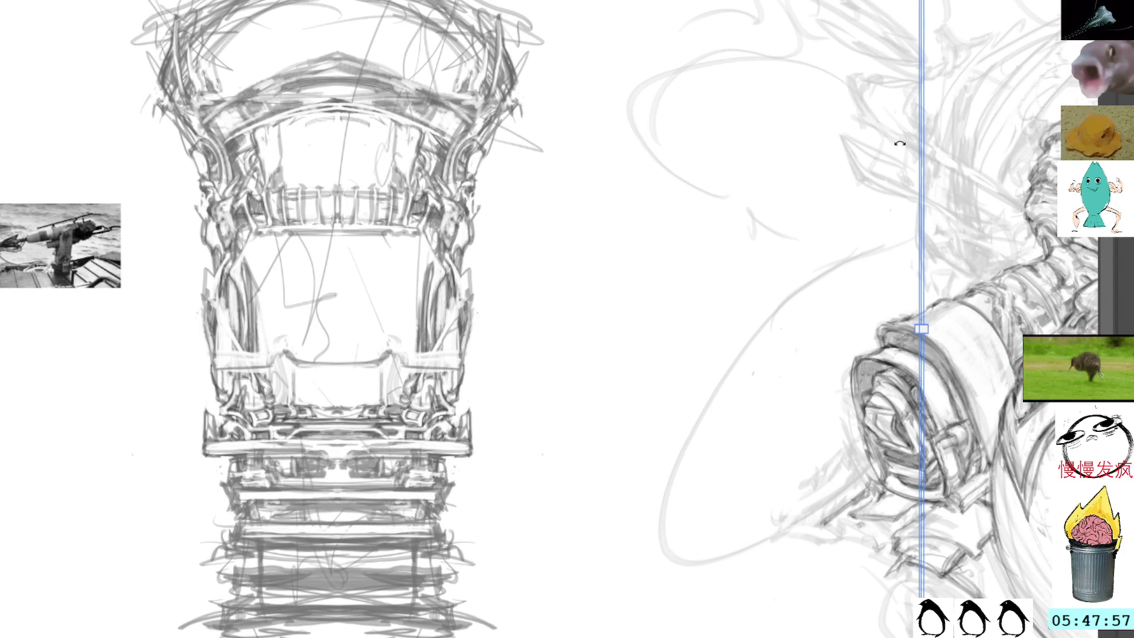
- Place a mirror symmetry guide centred on the rear rim, keeping only the central axis
drag(924, 329, 700, 329)
mouse_move(777, 274)
mouse_down()
mouse_move(664, 378)
mouse_move(392, 398)
mouse_move(346, 395)
mouse_move(344, 373)
mouse_up()
key(b)
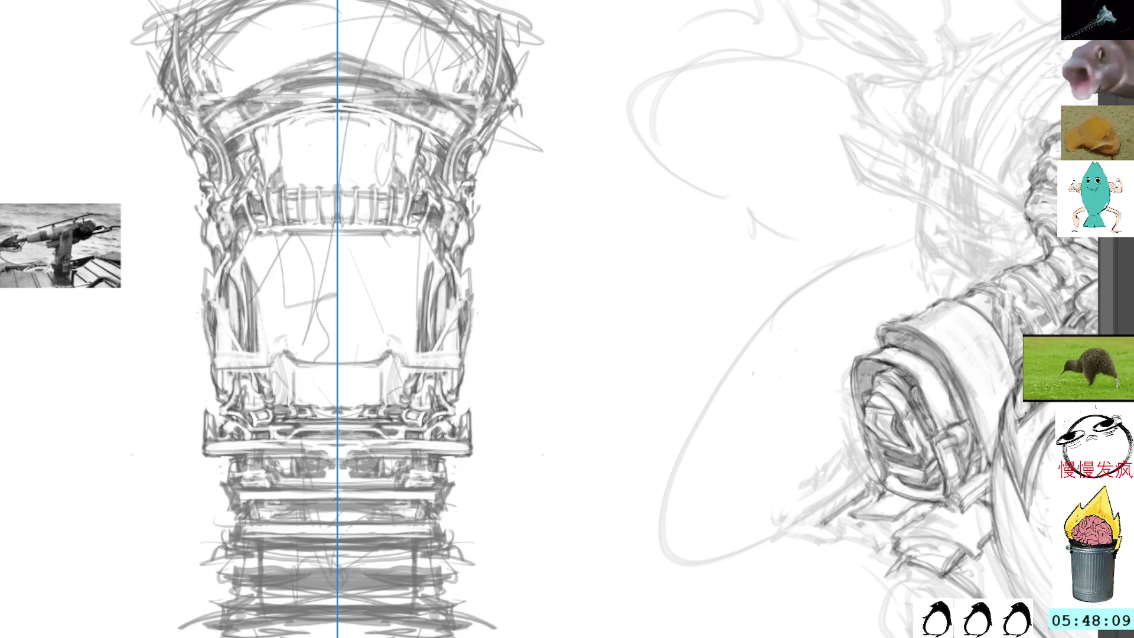
- Draw short mirrored detail strokes along both sides of the rim, redoing one
mouse_move(482, 265)
mouse_down()
mouse_move(468, 267)
mouse_move(474, 285)
mouse_move(485, 253)
mouse_up()
key(ctrl+z)
key(ctrl+z)
mouse_move(483, 264)
mouse_down()
mouse_move(485, 282)
mouse_move(487, 244)
mouse_up()
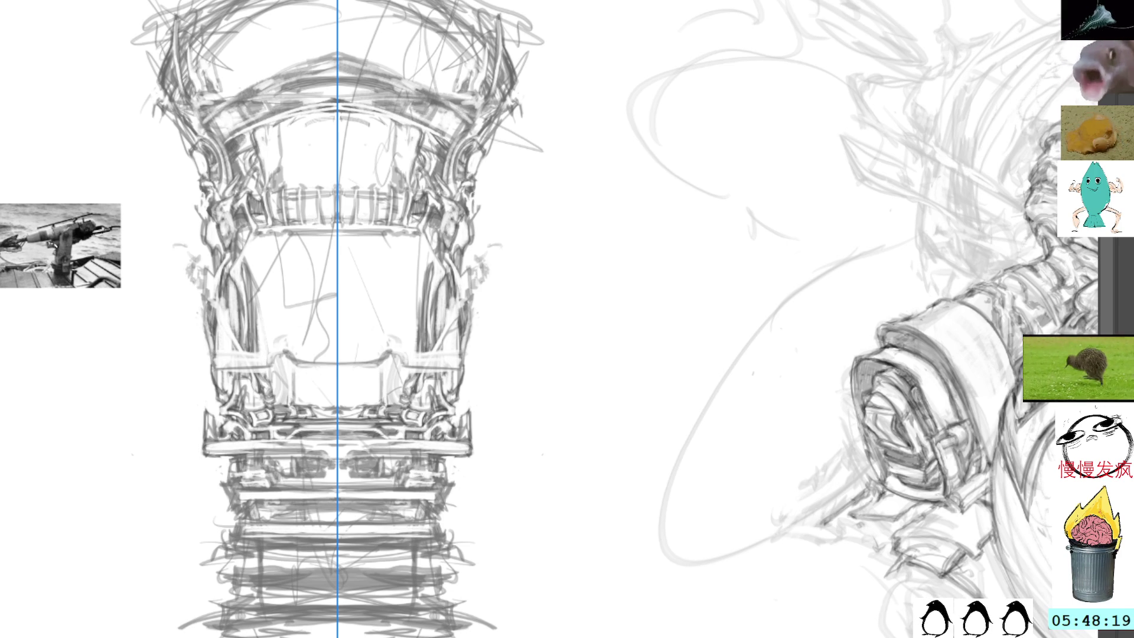
mouse_move(501, 256)
mouse_down()
mouse_move(499, 293)
mouse_move(487, 282)
mouse_move(491, 314)
mouse_up()
drag(501, 271, 488, 315)
drag(492, 311, 481, 457)
- Draw long mirrored vertical strokes and curved tops outlining the side panels
drag(505, 285, 480, 481)
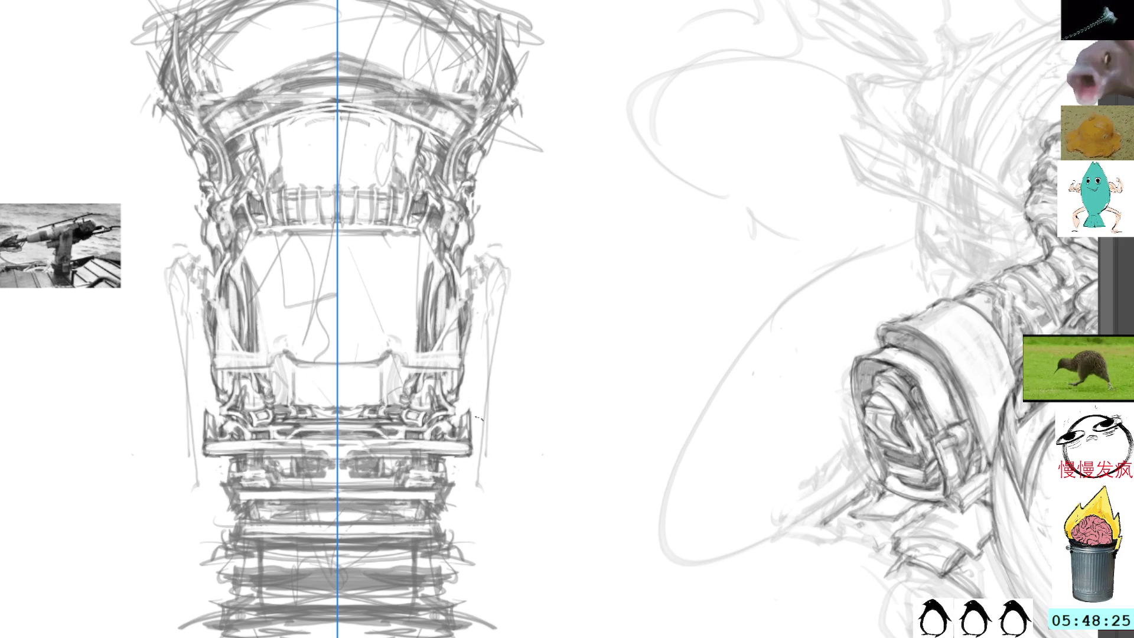
mouse_move(499, 258)
mouse_down()
mouse_move(540, 309)
mouse_move(479, 322)
mouse_up()
drag(490, 281, 479, 311)
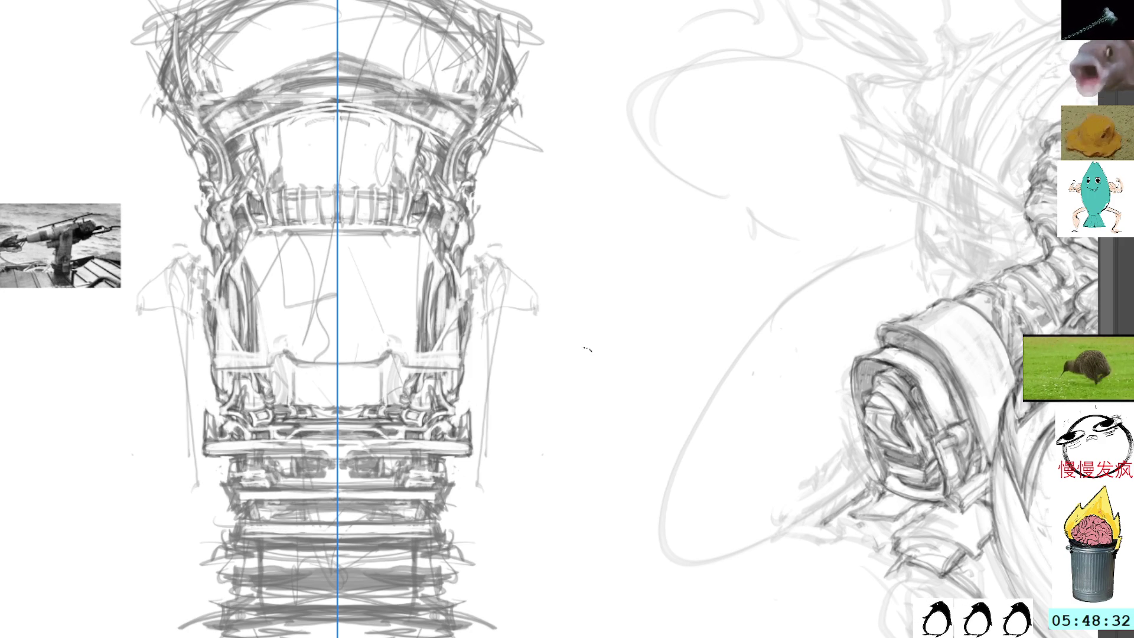
drag(608, 366, 525, 362)
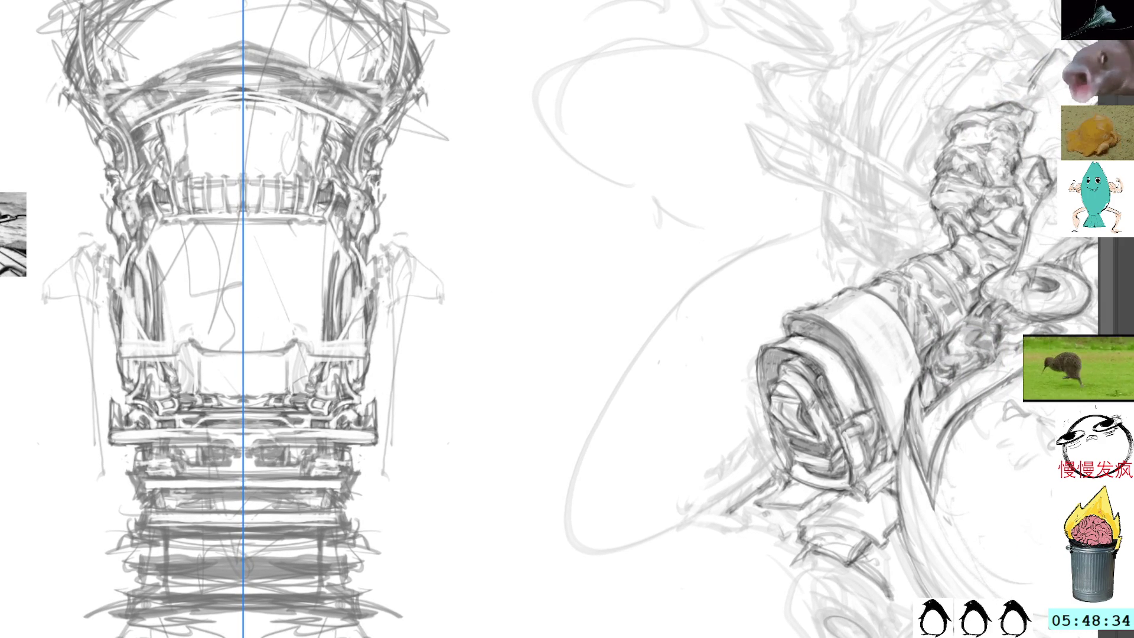
- Sketch mirrored strokes at the panels' shoulders and lengthen their outer edges downward
mouse_move(396, 240)
mouse_down()
mouse_move(444, 281)
mouse_move(442, 307)
mouse_move(450, 298)
mouse_up()
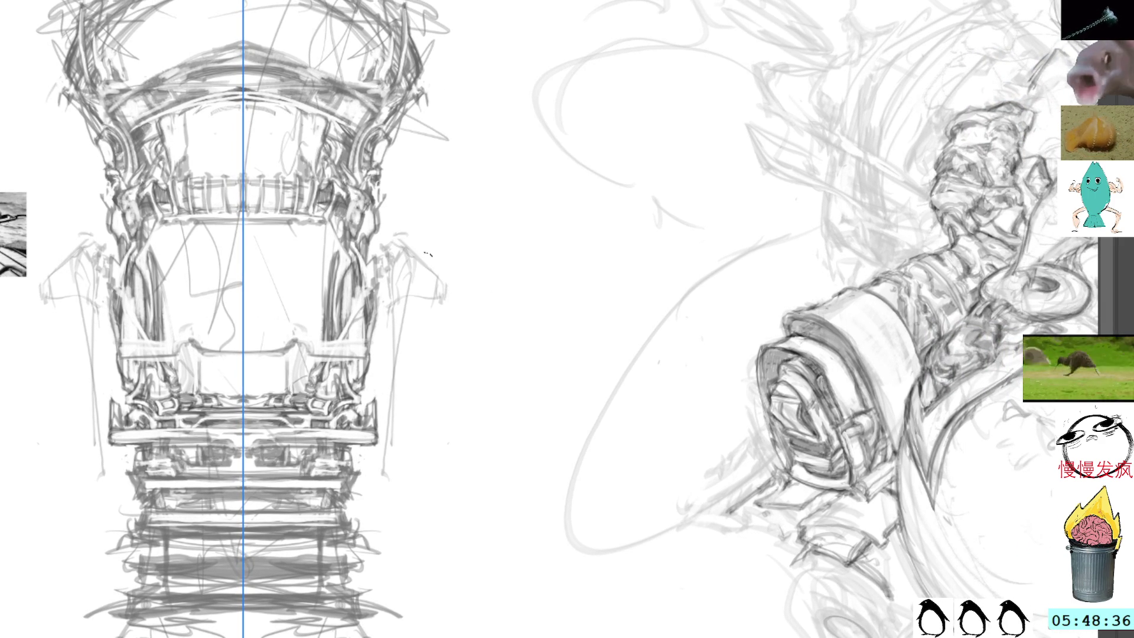
mouse_move(391, 277)
mouse_down()
mouse_move(422, 249)
mouse_move(397, 255)
mouse_move(423, 252)
mouse_move(451, 294)
mouse_move(441, 319)
mouse_move(416, 312)
mouse_move(449, 321)
mouse_move(439, 357)
mouse_move(395, 331)
mouse_move(401, 369)
mouse_move(433, 327)
mouse_move(426, 404)
mouse_move(415, 411)
mouse_up()
drag(452, 311, 433, 415)
drag(450, 288, 437, 419)
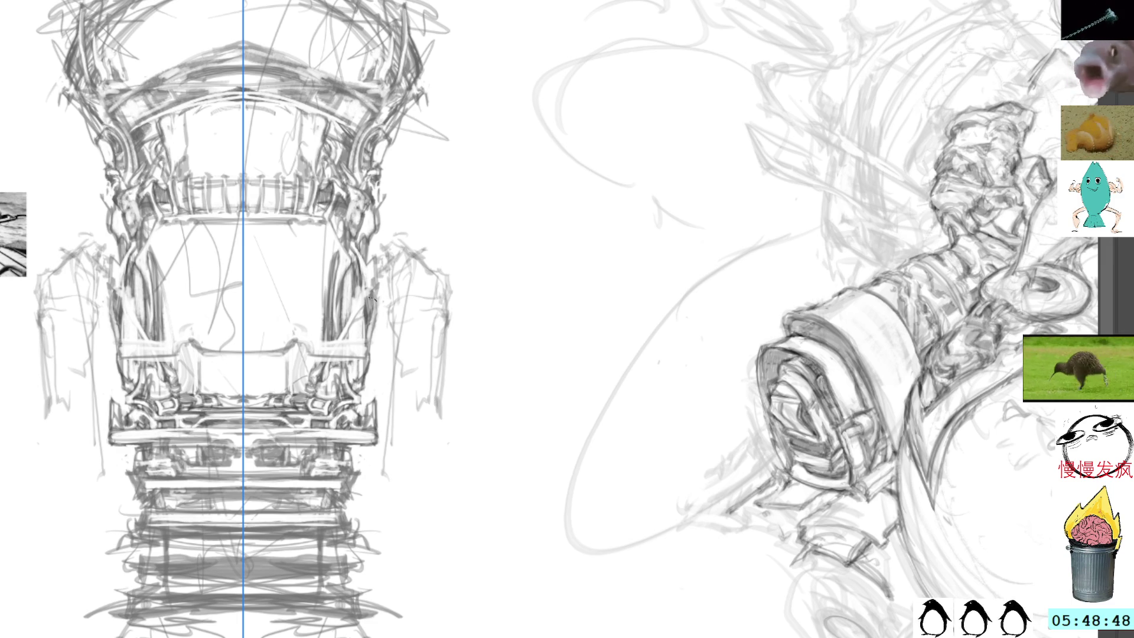
- Draw the panels' inner edge and add a short mirrored edge stroke, redoing one
drag(384, 323, 392, 426)
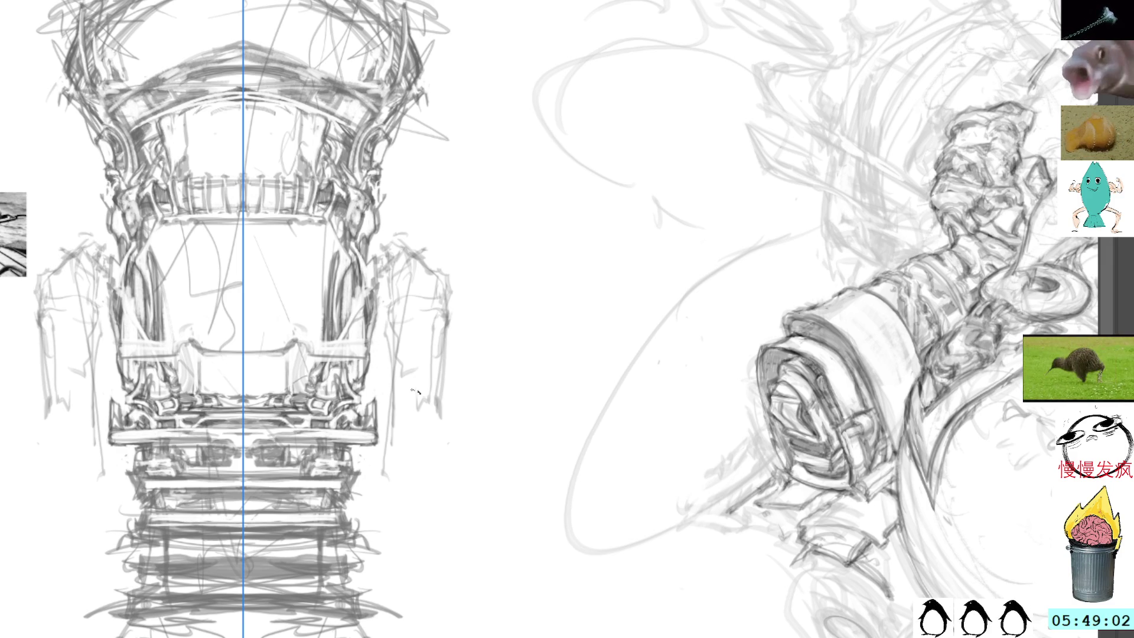
mouse_move(432, 277)
mouse_down()
mouse_move(449, 277)
mouse_move(454, 298)
mouse_move(442, 280)
mouse_up()
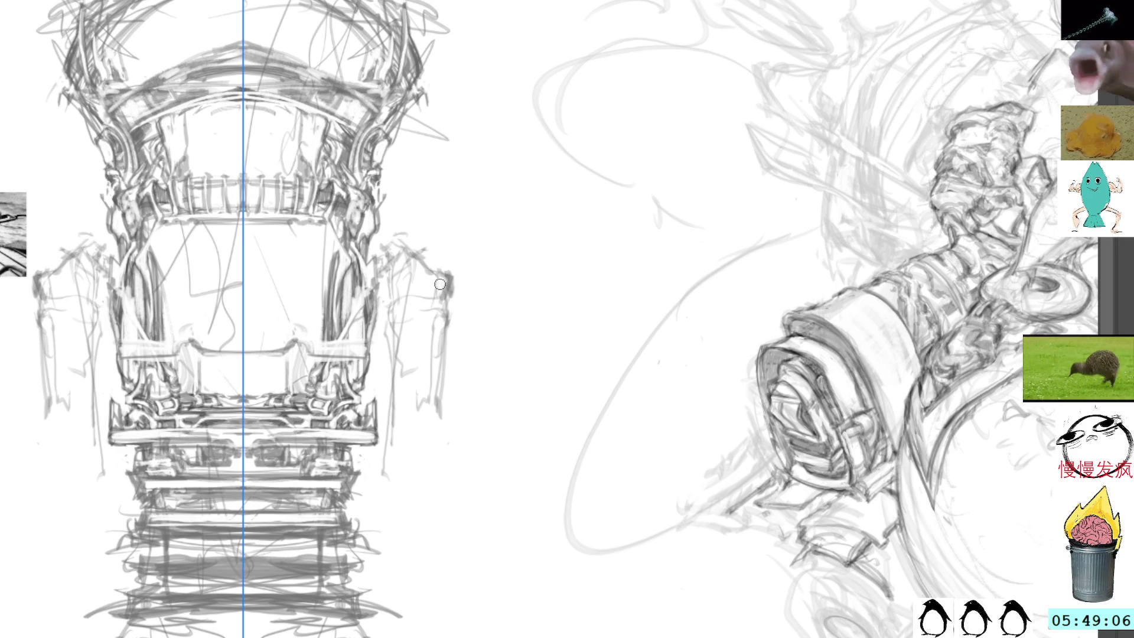
key(ctrl+z)
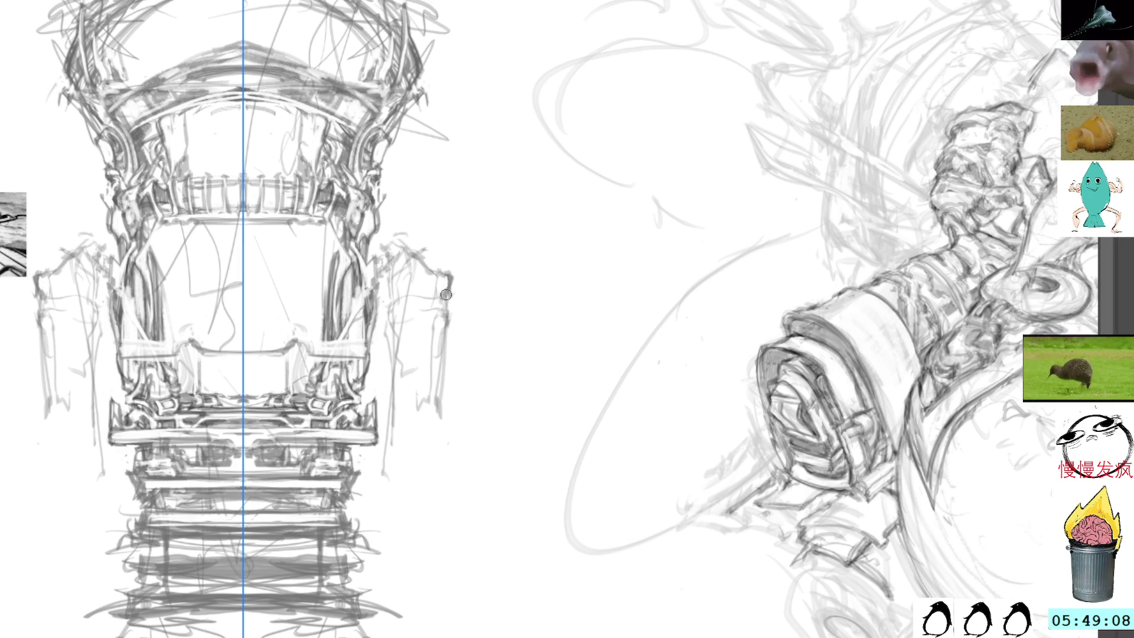
drag(450, 276, 451, 314)
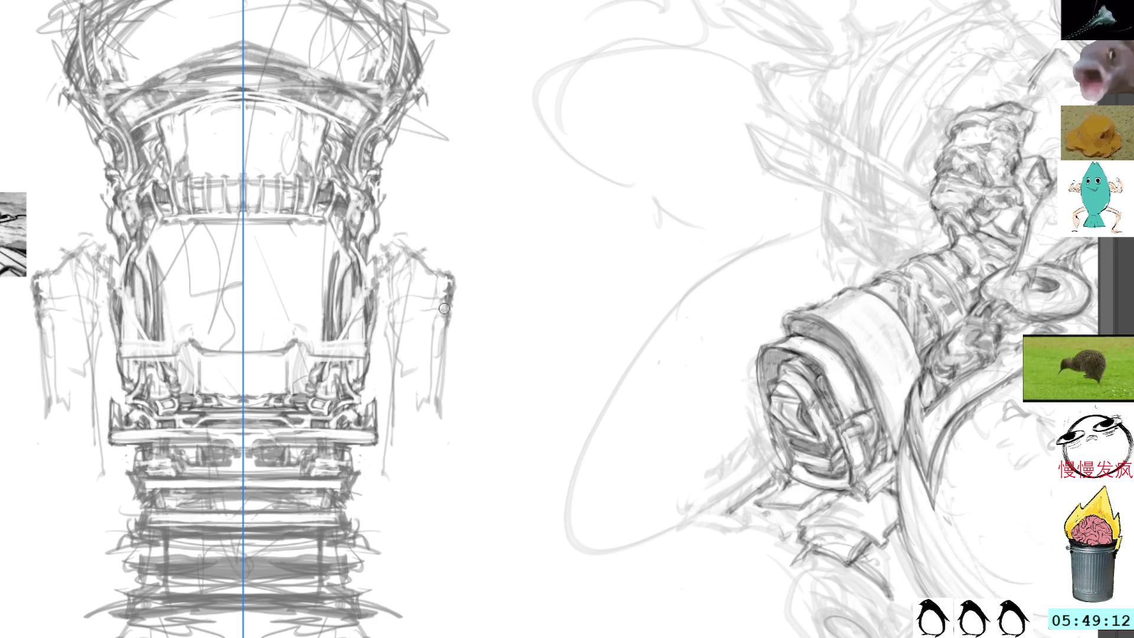
drag(480, 278, 533, 350)
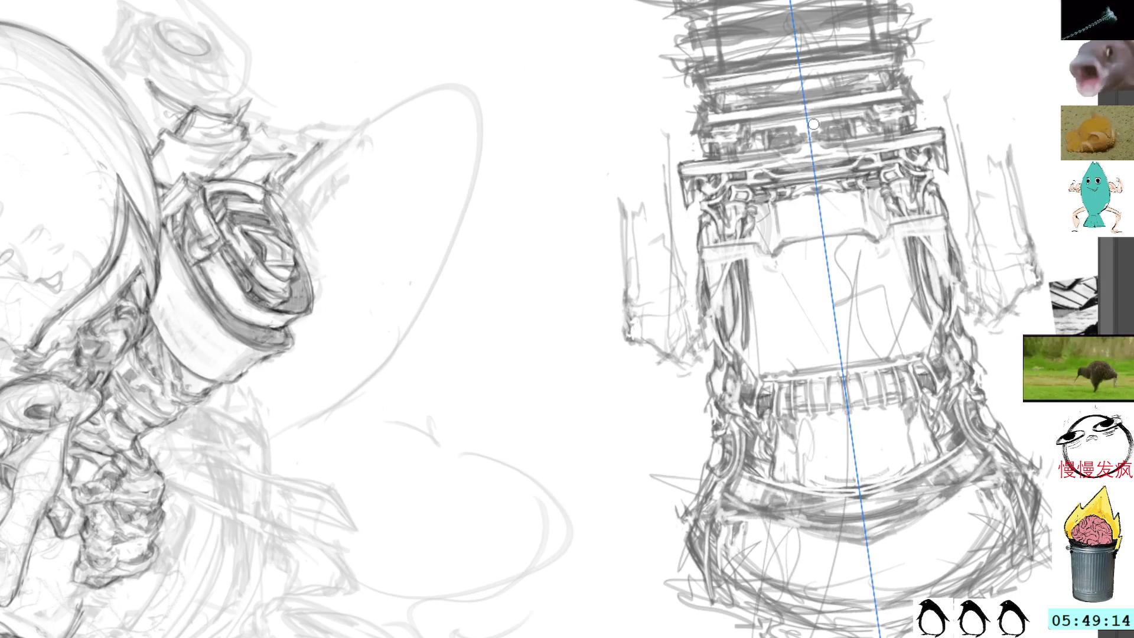
- Tilt the canvas about 30 degrees and trace the lower side panel's rectangular edges
mouse_move(861, 51)
mouse_down()
mouse_move(590, 88)
mouse_move(373, 163)
mouse_up()
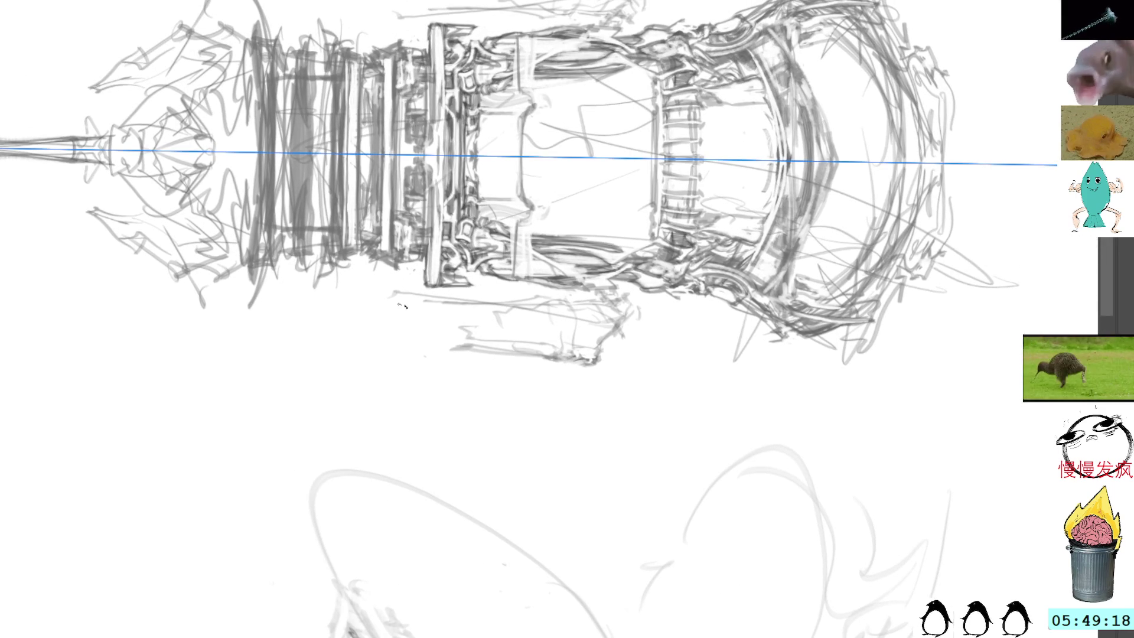
mouse_move(650, 112)
mouse_down()
mouse_move(650, 221)
mouse_move(627, 193)
mouse_move(451, 245)
mouse_up()
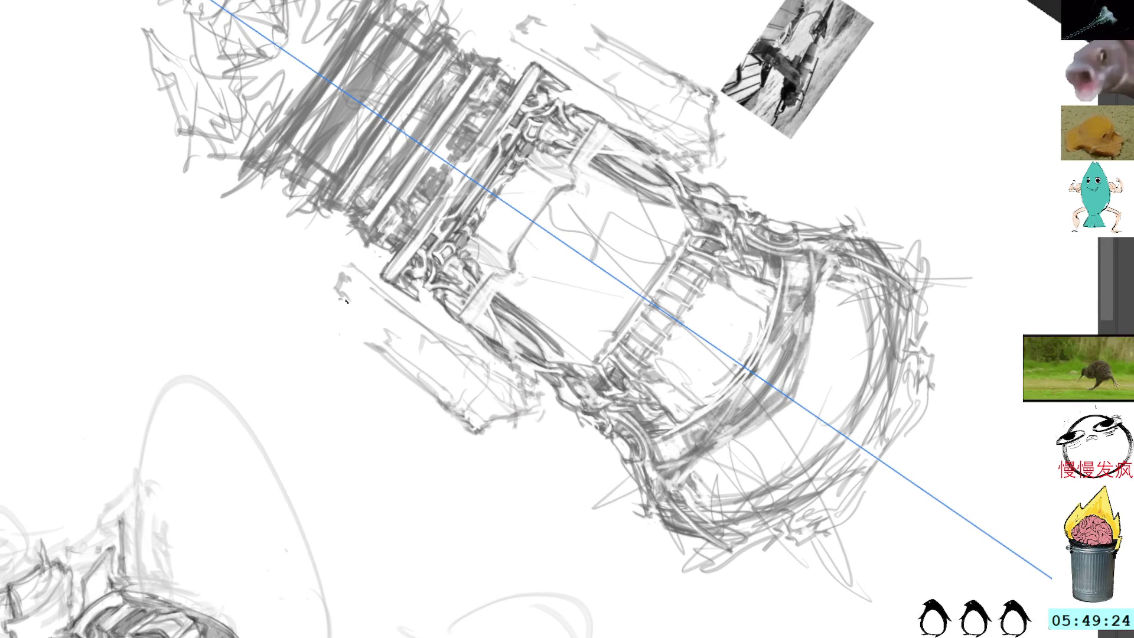
mouse_move(342, 297)
mouse_down()
mouse_move(342, 310)
mouse_move(386, 322)
mouse_up()
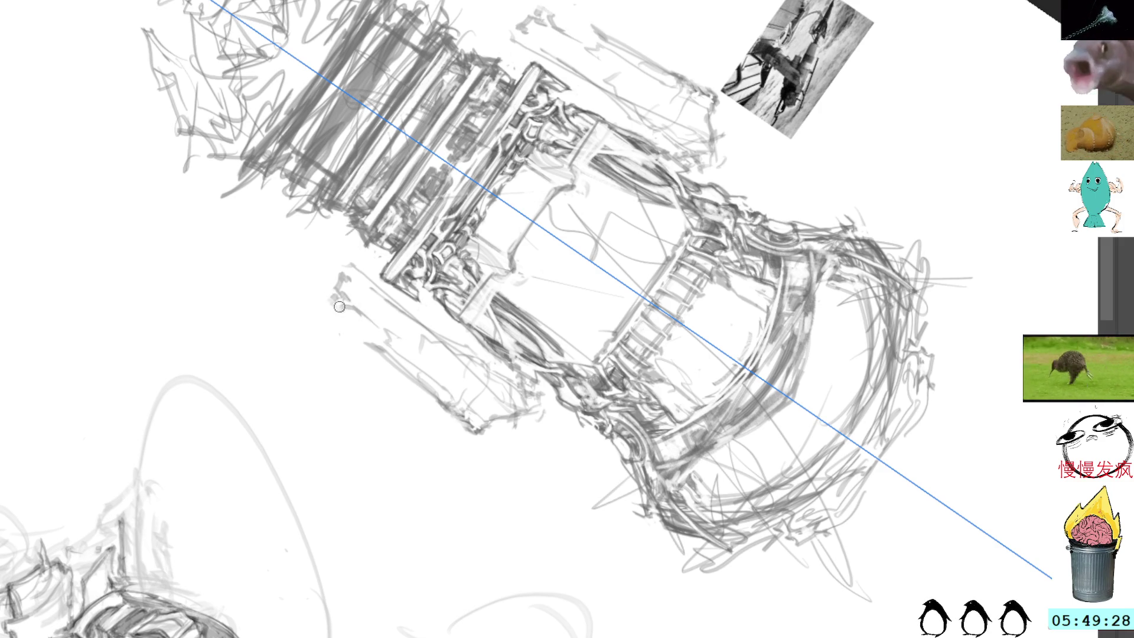
drag(330, 300, 354, 316)
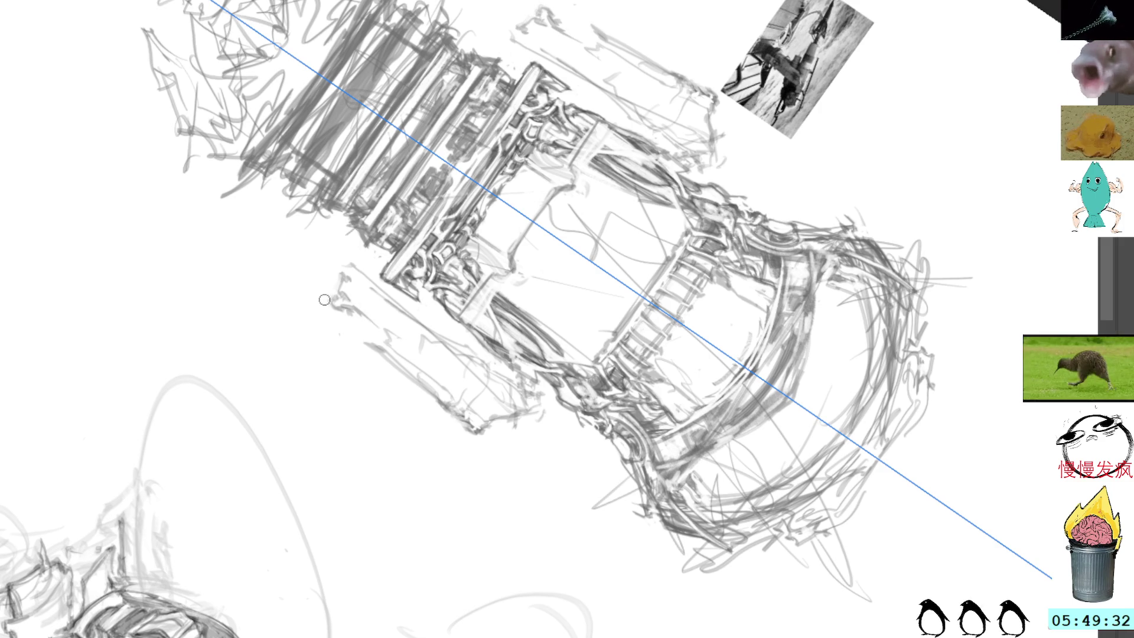
drag(328, 303, 341, 276)
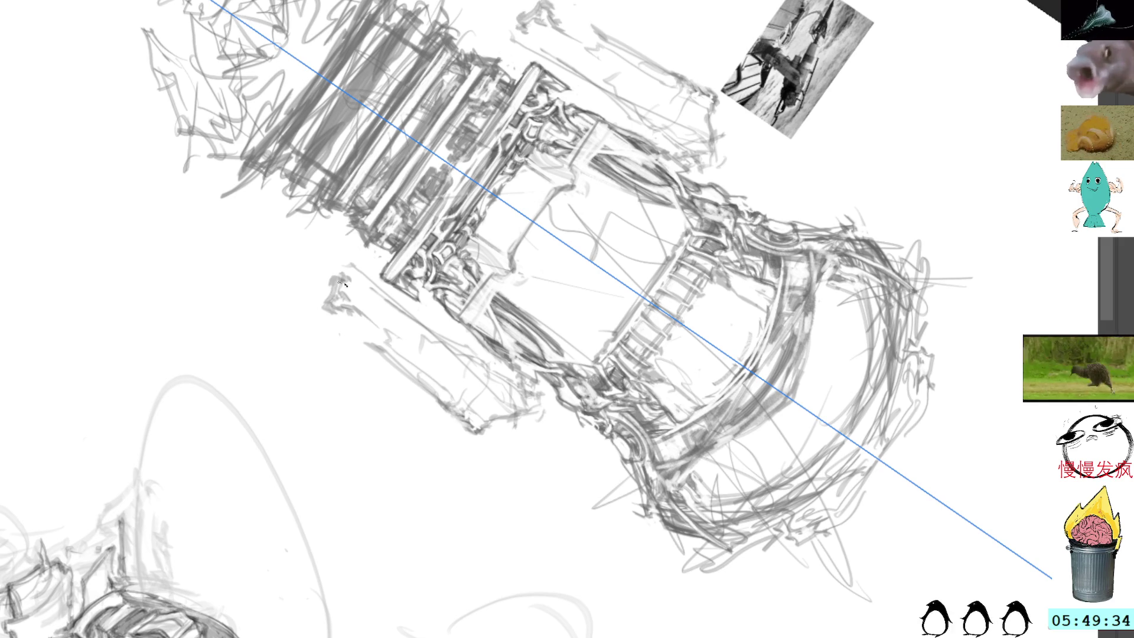
drag(358, 326, 365, 328)
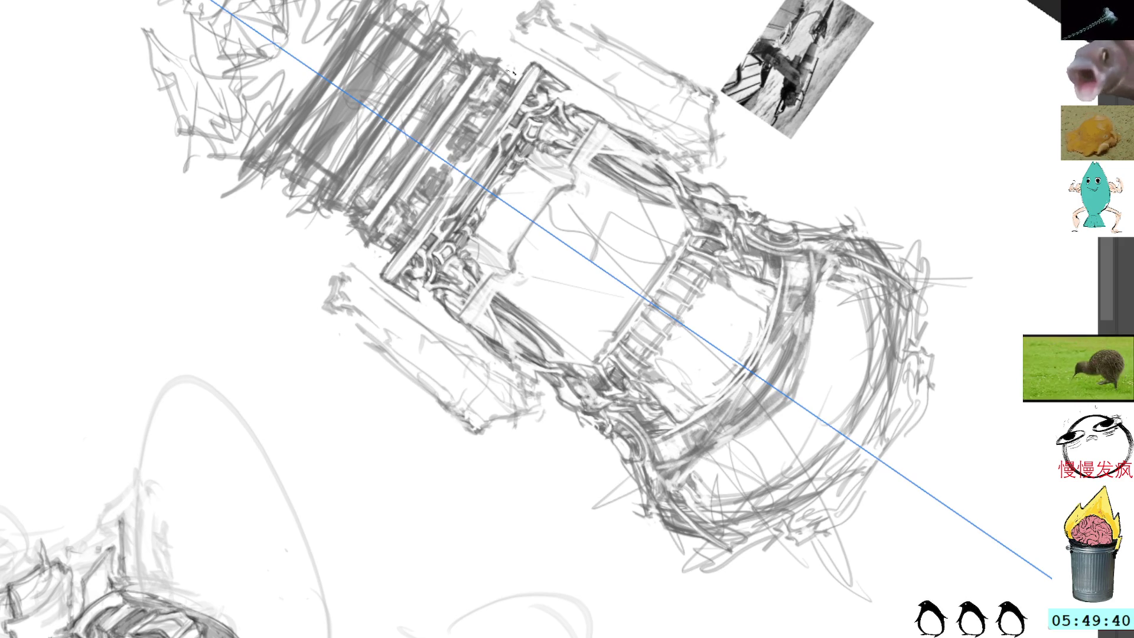
drag(349, 314, 389, 349)
mouse_move(446, 402)
mouse_down()
mouse_move(353, 310)
mouse_move(363, 314)
mouse_up()
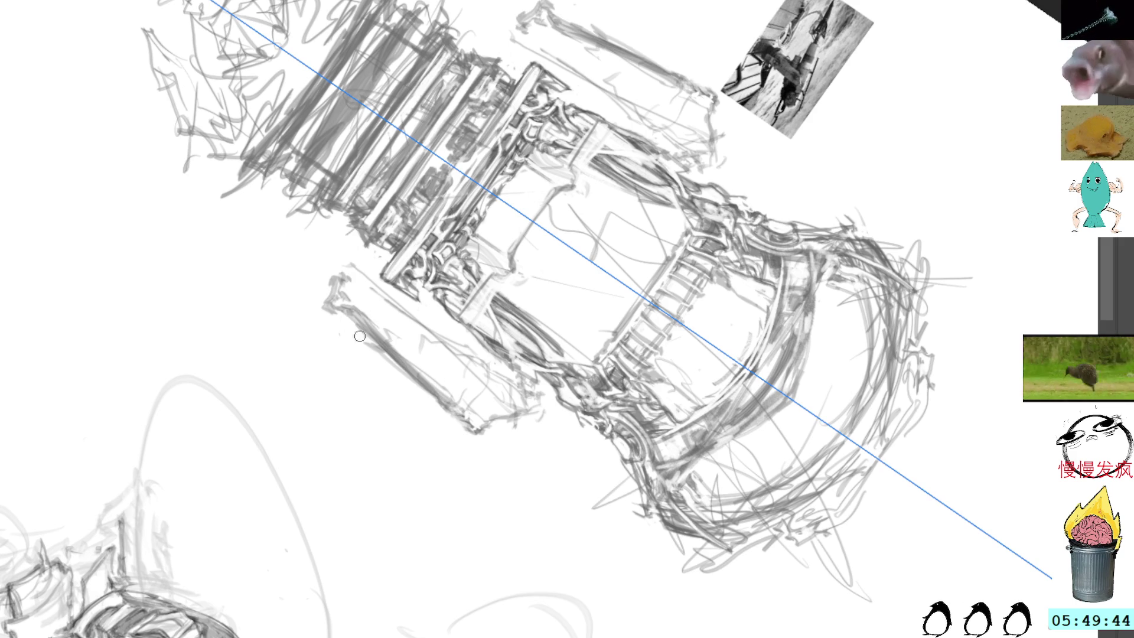
key(ctrl+z)
- Refine the side panel's inner edge with short strokes, undoing a stray one
key(ctrl+z)
key(ctrl+z)
key(ctrl+z)
mouse_move(362, 311)
mouse_down()
mouse_move(401, 149)
mouse_move(425, 172)
mouse_move(418, 189)
mouse_move(444, 248)
mouse_up()
drag(422, 192, 476, 325)
mouse_move(434, 227)
mouse_down()
mouse_move(471, 299)
mouse_move(441, 234)
mouse_up()
key(ctrl+z)
key(ctrl+z)
key(ctrl+z)
key(ctrl+z)
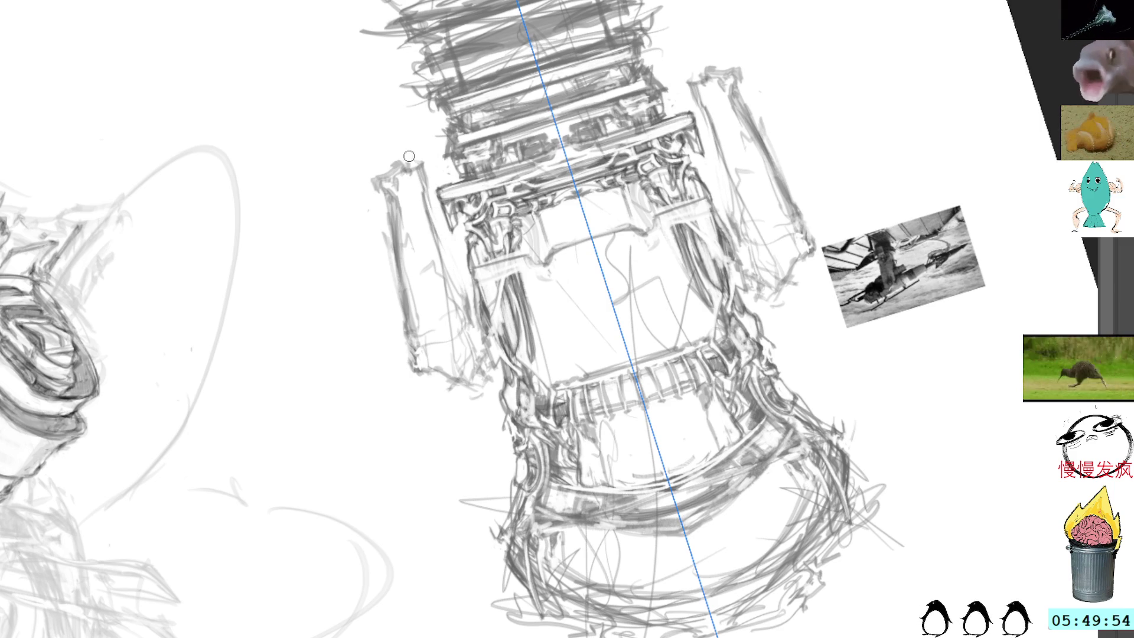
- Redo the strokes at the side panel's top corner and upper edge, then hide the symmetry line
key(ctrl+z)
key(ctrl+z)
key(ctrl+z)
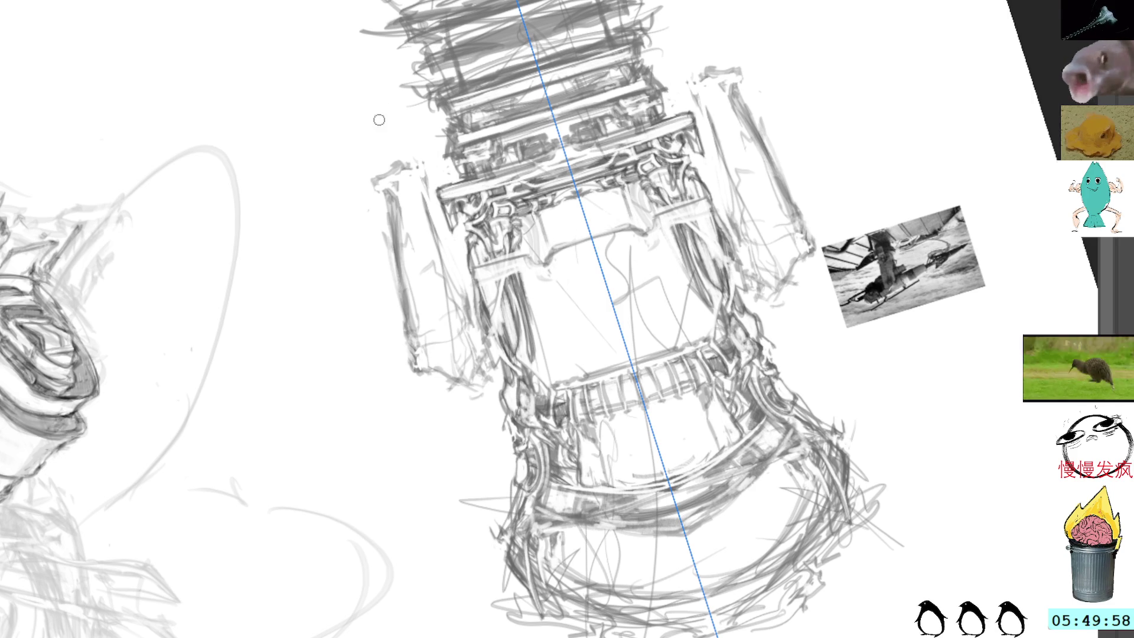
mouse_move(412, 171)
mouse_down()
mouse_move(457, 276)
mouse_move(459, 288)
mouse_move(440, 298)
mouse_move(455, 290)
mouse_up()
key(ctrl+z)
key(ctrl+z)
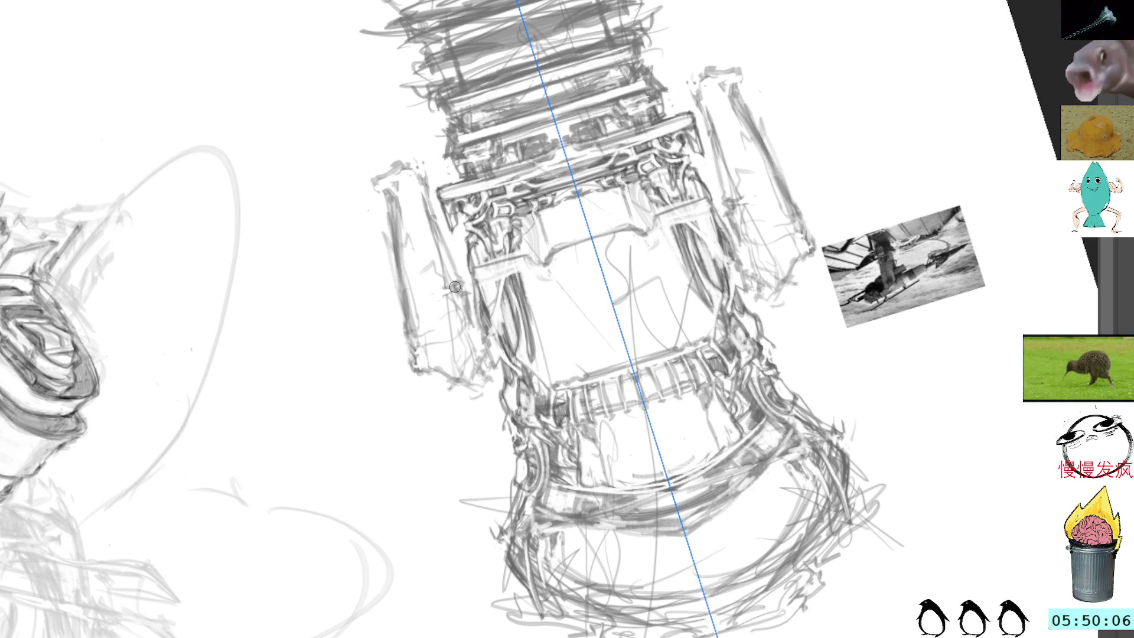
mouse_move(440, 290)
mouse_down()
mouse_move(458, 319)
mouse_move(466, 307)
mouse_move(464, 350)
mouse_move(470, 330)
mouse_move(478, 341)
mouse_move(470, 275)
mouse_move(480, 306)
mouse_up()
key(m)
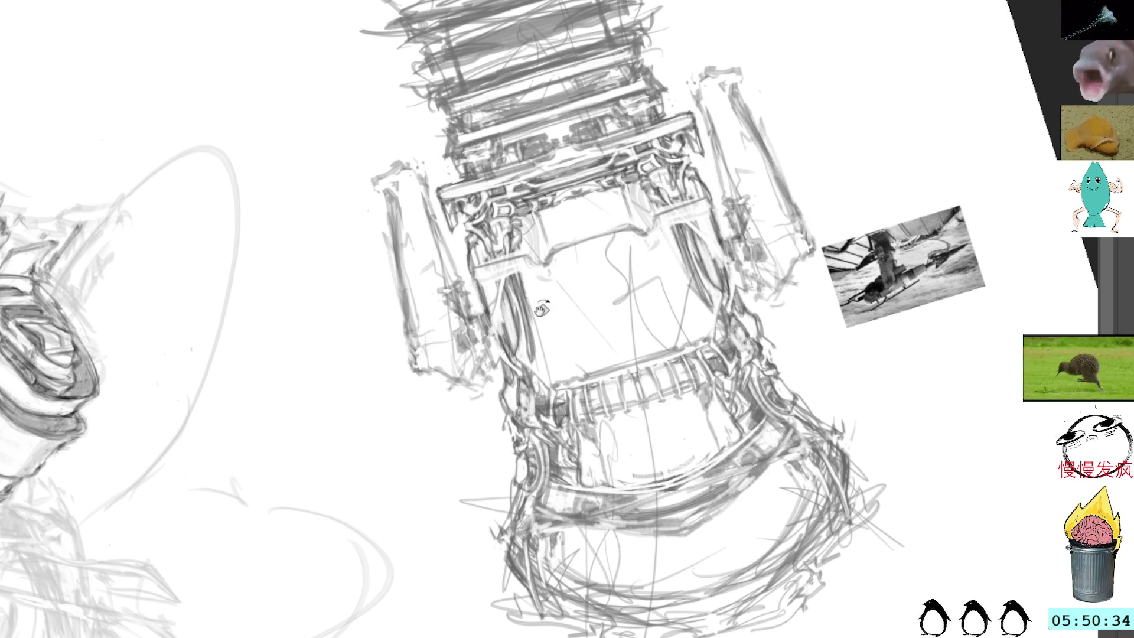
- Straighten and recentre the view on the rear housing, then lighten small marks along the side panel
key(5)
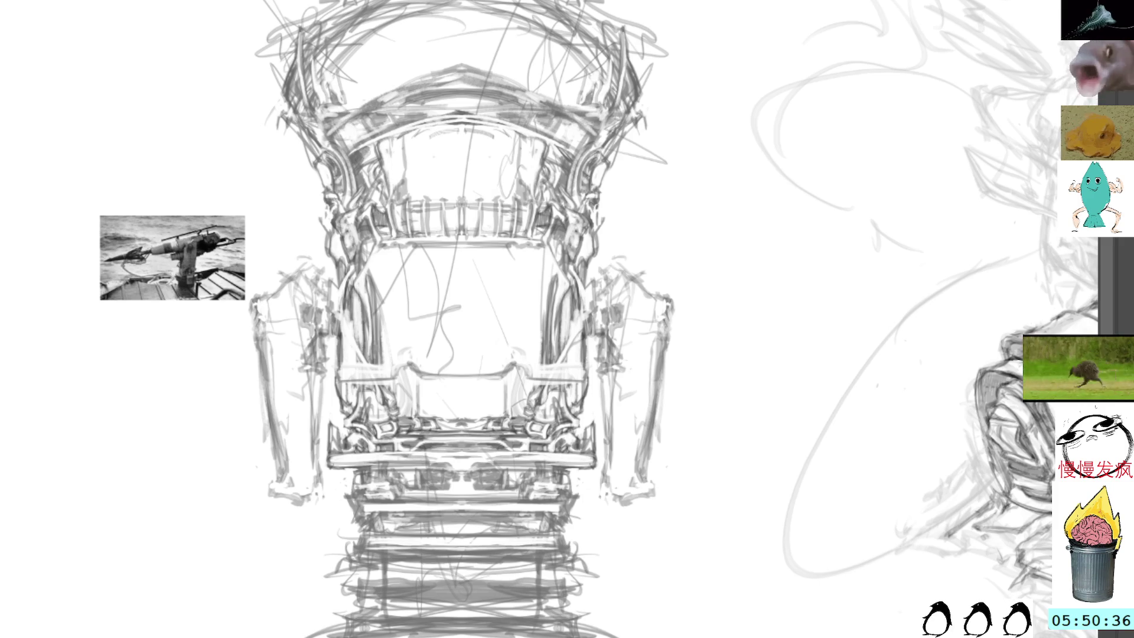
drag(627, 203, 584, 202)
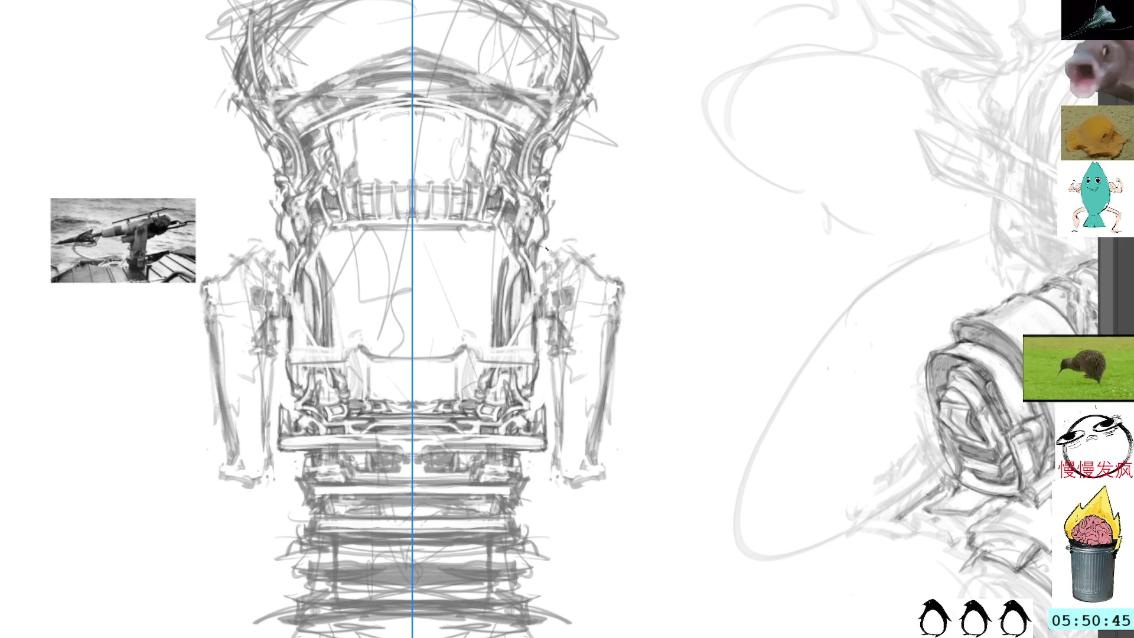
mouse_move(554, 264)
mouse_down()
mouse_move(561, 251)
mouse_move(531, 292)
mouse_move(536, 274)
mouse_up()
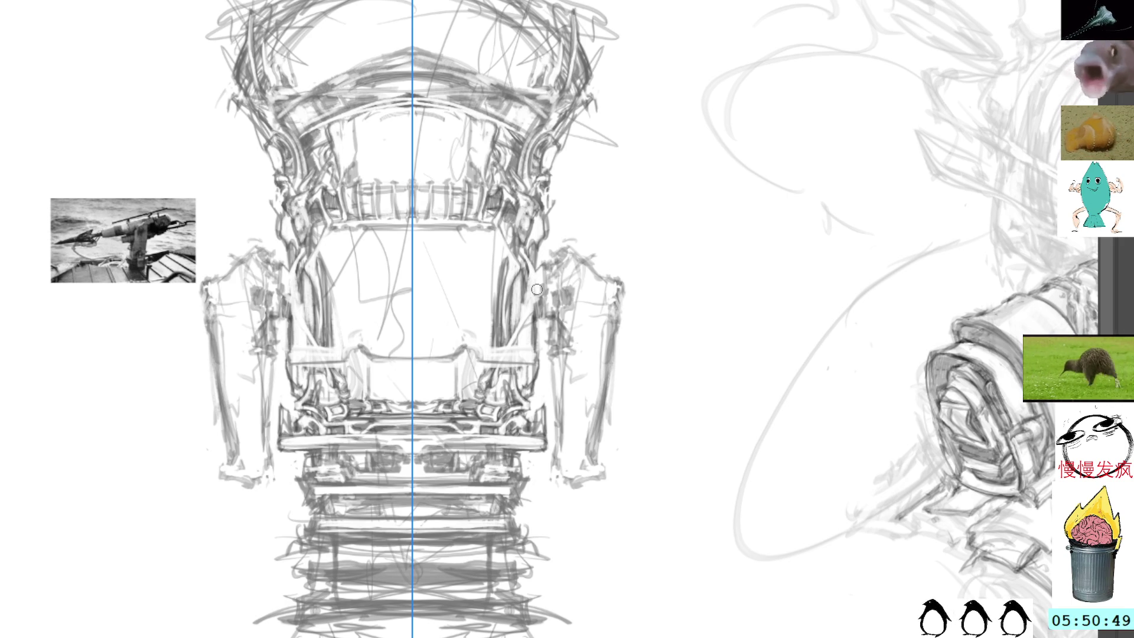
drag(512, 341, 521, 326)
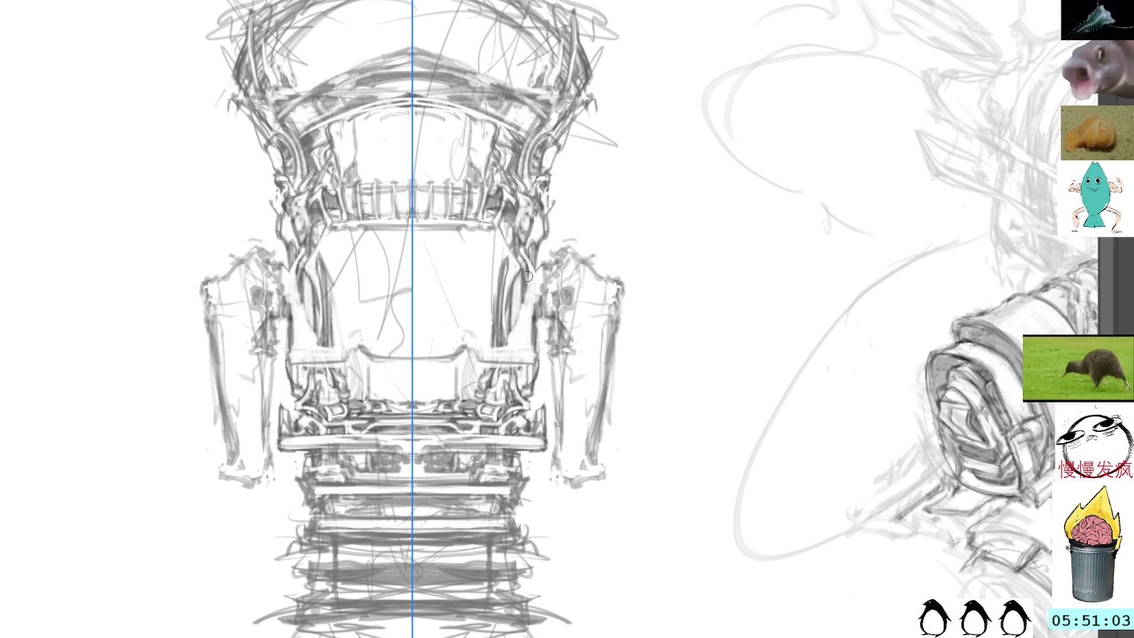
mouse_move(521, 300)
mouse_down()
mouse_move(535, 348)
mouse_move(540, 306)
mouse_move(540, 365)
mouse_move(532, 352)
mouse_move(540, 356)
mouse_move(473, 361)
mouse_move(535, 362)
mouse_move(544, 344)
mouse_move(538, 357)
mouse_move(532, 346)
mouse_move(749, 233)
mouse_move(501, 253)
mouse_move(508, 299)
mouse_move(493, 322)
mouse_up()
- Add vertical mirrored strokes along the side panel frames, removing the last dark hatch
drag(489, 269, 496, 329)
mouse_move(442, 109)
mouse_down()
mouse_move(457, 177)
mouse_move(440, 63)
mouse_move(452, 153)
mouse_up()
drag(441, 84, 467, 236)
mouse_move(452, 132)
mouse_down()
mouse_move(456, 215)
mouse_move(418, 263)
mouse_move(422, 303)
mouse_move(441, 322)
mouse_up()
key(ctrl+z)
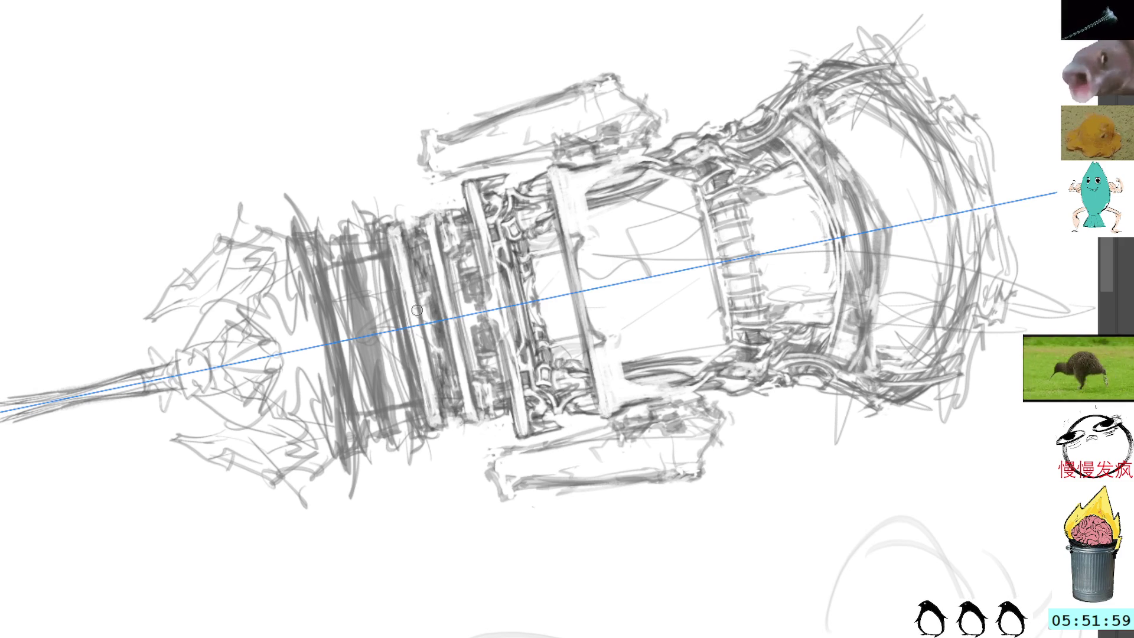
- Shift the drawing slightly left and down to bring the rings and rim into view
drag(425, 244, 396, 249)
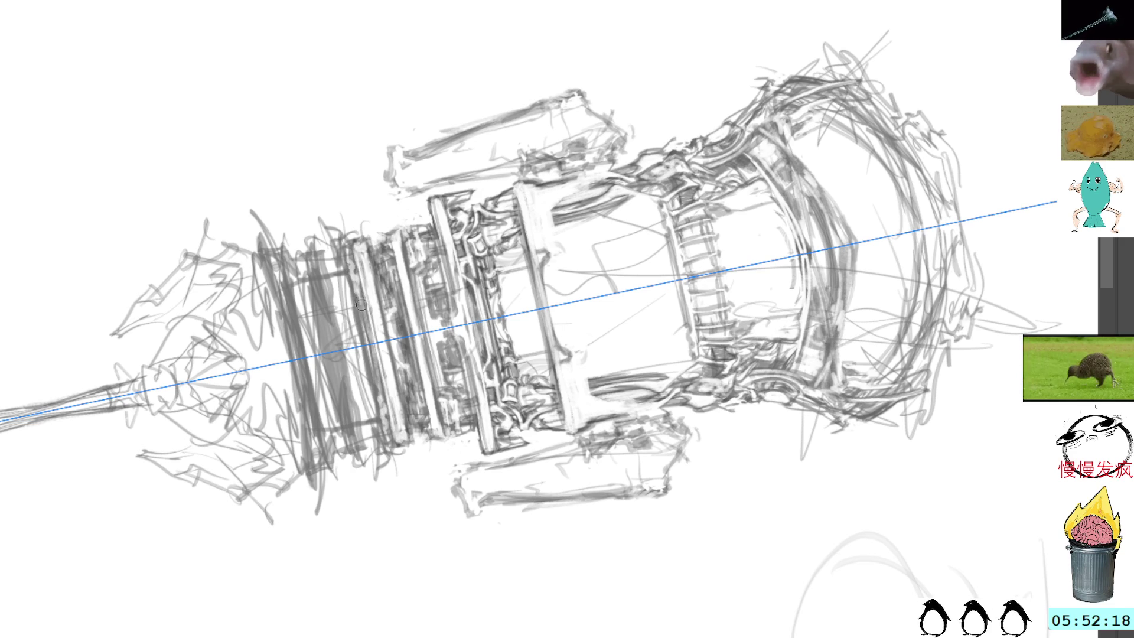
- Straighten the view, lighten stray lines on the lower crossbar and add mirrored white highlights at its ends
key(5)
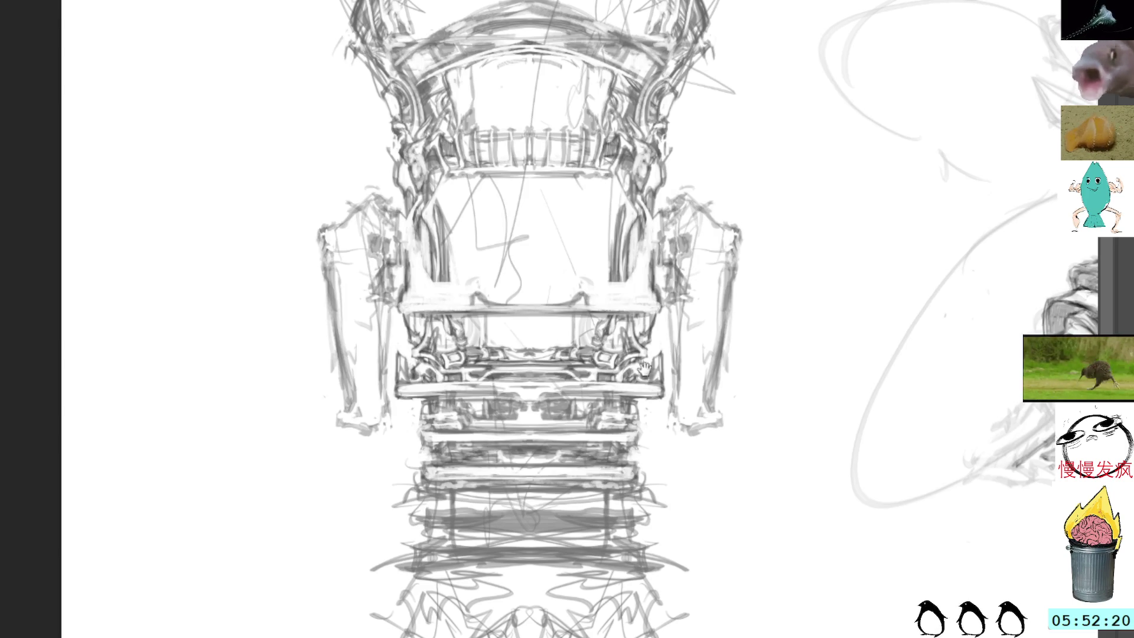
drag(434, 306, 413, 220)
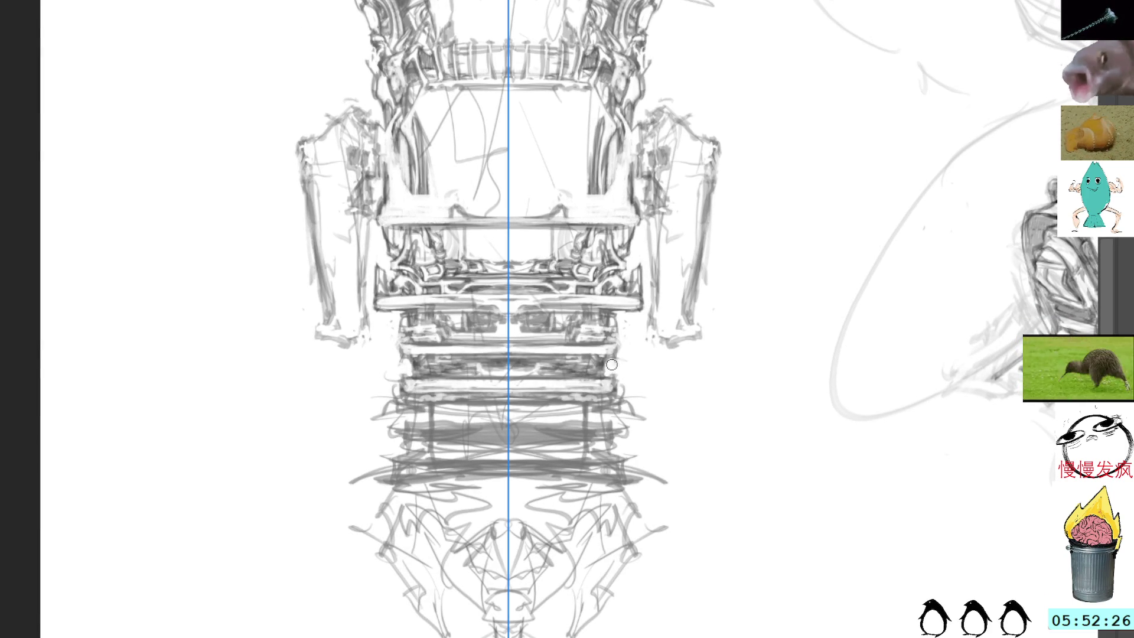
drag(625, 346, 614, 321)
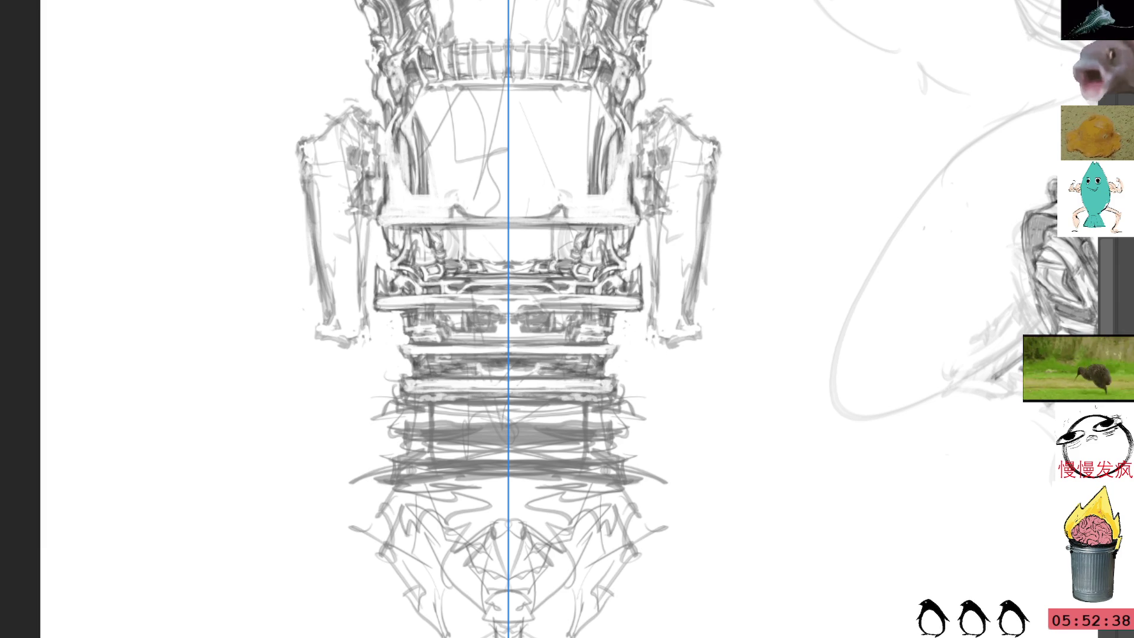
mouse_move(620, 384)
mouse_down()
mouse_move(590, 408)
mouse_move(632, 408)
mouse_move(611, 409)
mouse_move(666, 332)
mouse_up()
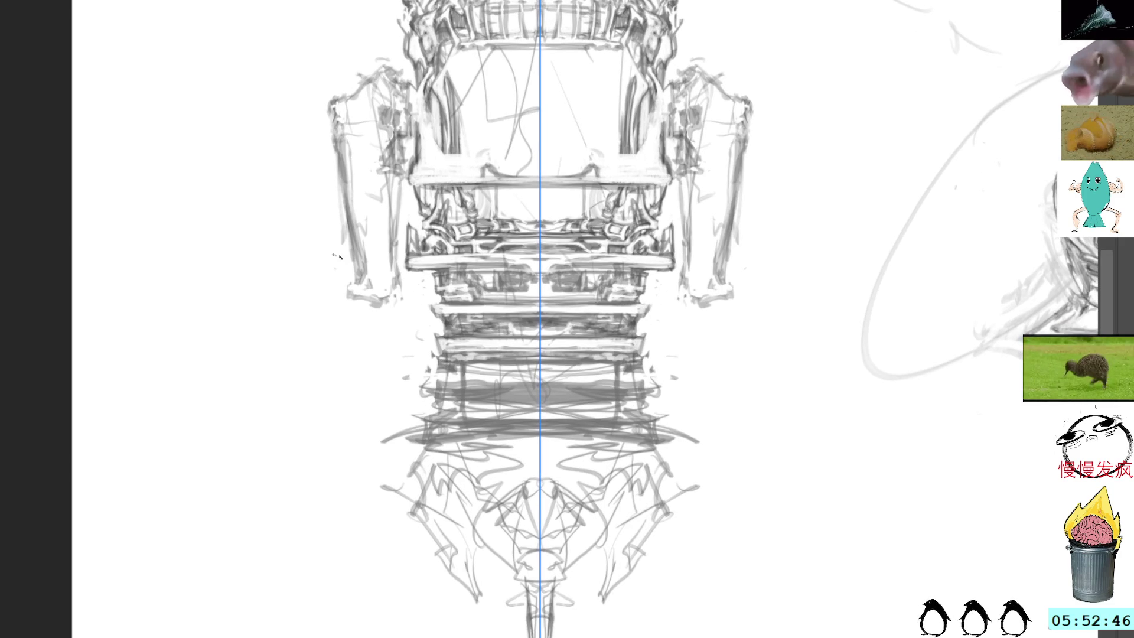
- Sketch, erase and redraw mirrored curved lines on the flared lower end
mouse_move(413, 463)
mouse_down()
mouse_move(393, 505)
mouse_move(430, 485)
mouse_move(430, 520)
mouse_move(484, 552)
mouse_move(481, 499)
mouse_move(499, 564)
mouse_up()
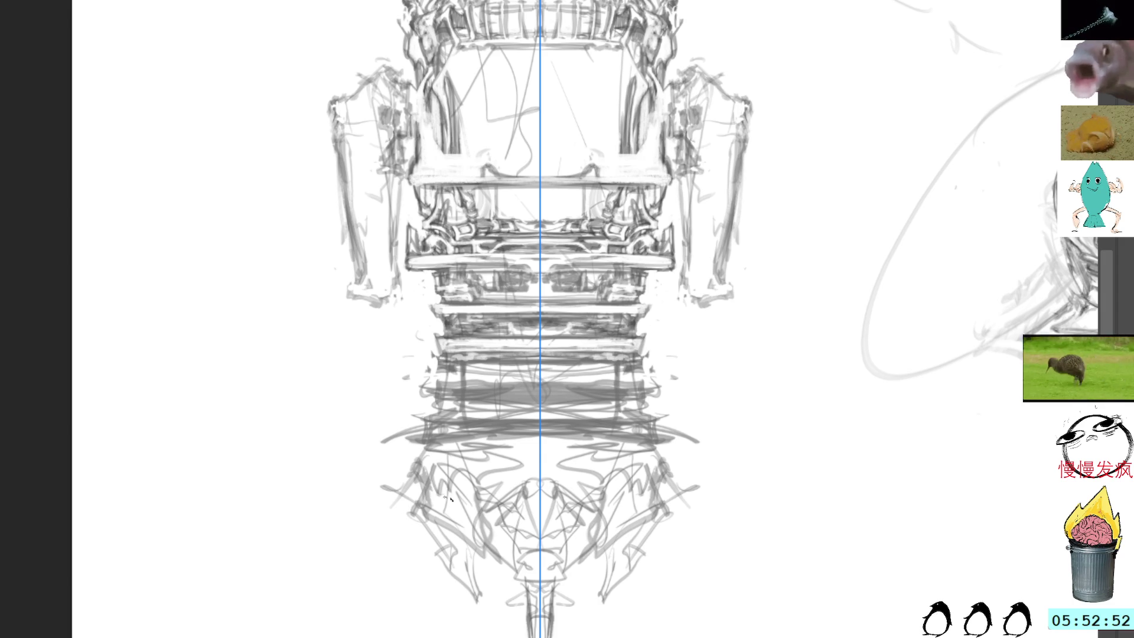
mouse_move(456, 525)
mouse_down()
mouse_move(490, 564)
mouse_move(484, 514)
mouse_move(460, 523)
mouse_move(440, 502)
mouse_move(442, 528)
mouse_move(508, 567)
mouse_move(490, 526)
mouse_move(488, 464)
mouse_move(499, 541)
mouse_up()
mouse_move(485, 493)
mouse_down()
mouse_move(491, 539)
mouse_move(481, 496)
mouse_move(441, 530)
mouse_move(481, 552)
mouse_up()
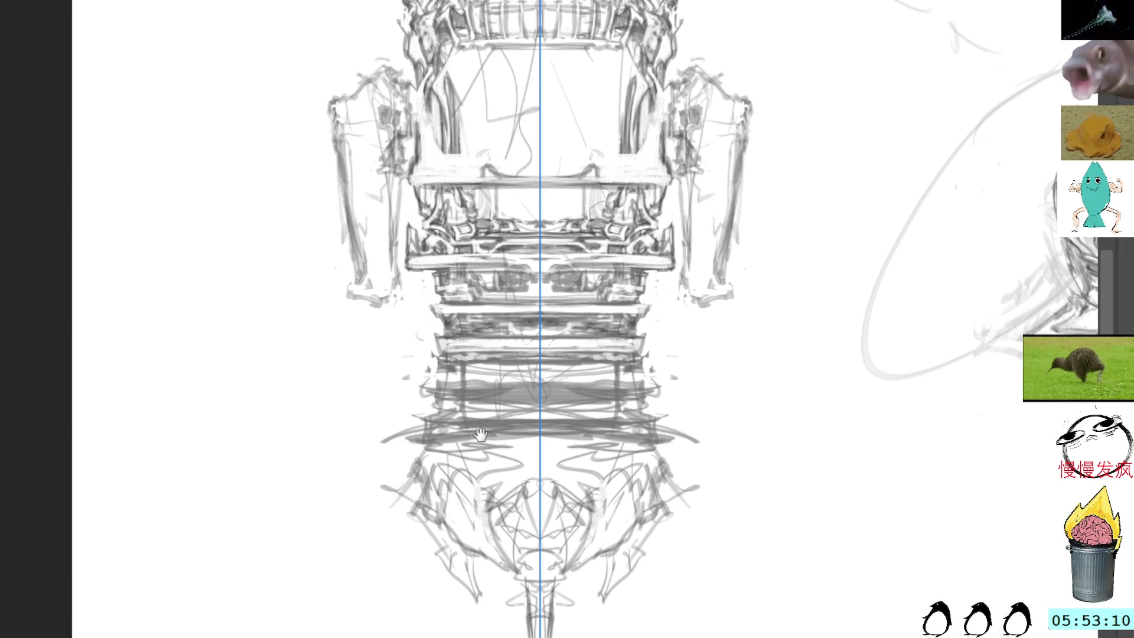
scroll(491, 415, down, 2)
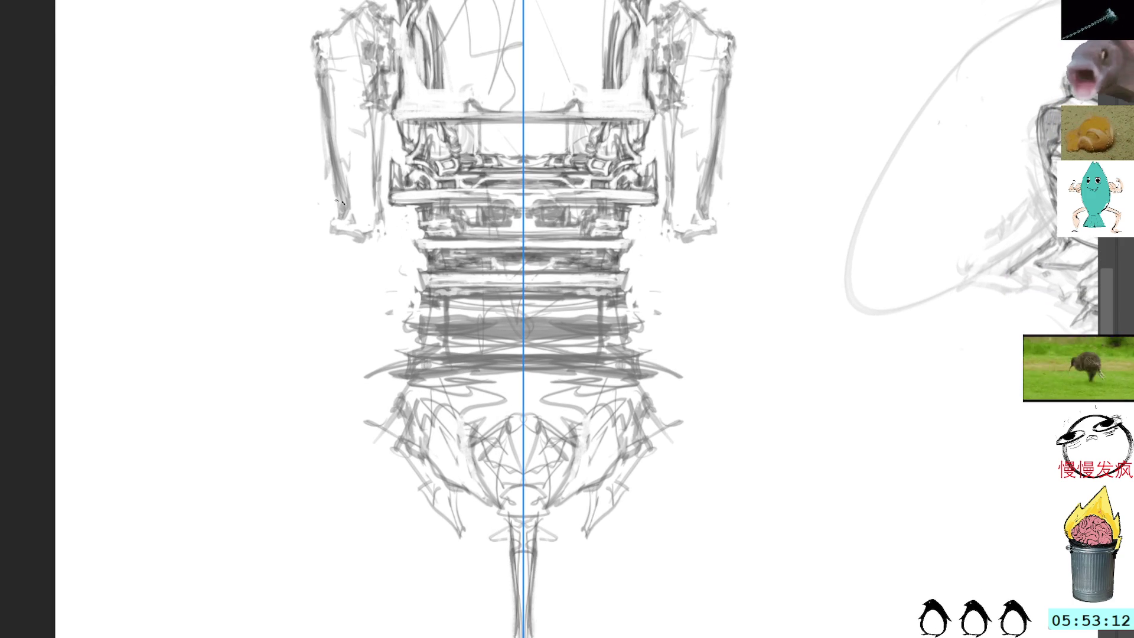
- Draw a long mirrored curve and small details down the flared end, discarding two trial strokes
mouse_move(438, 472)
mouse_down()
mouse_move(428, 482)
mouse_move(408, 474)
mouse_move(423, 483)
mouse_up()
key(ctrl+z)
key(ctrl+z)
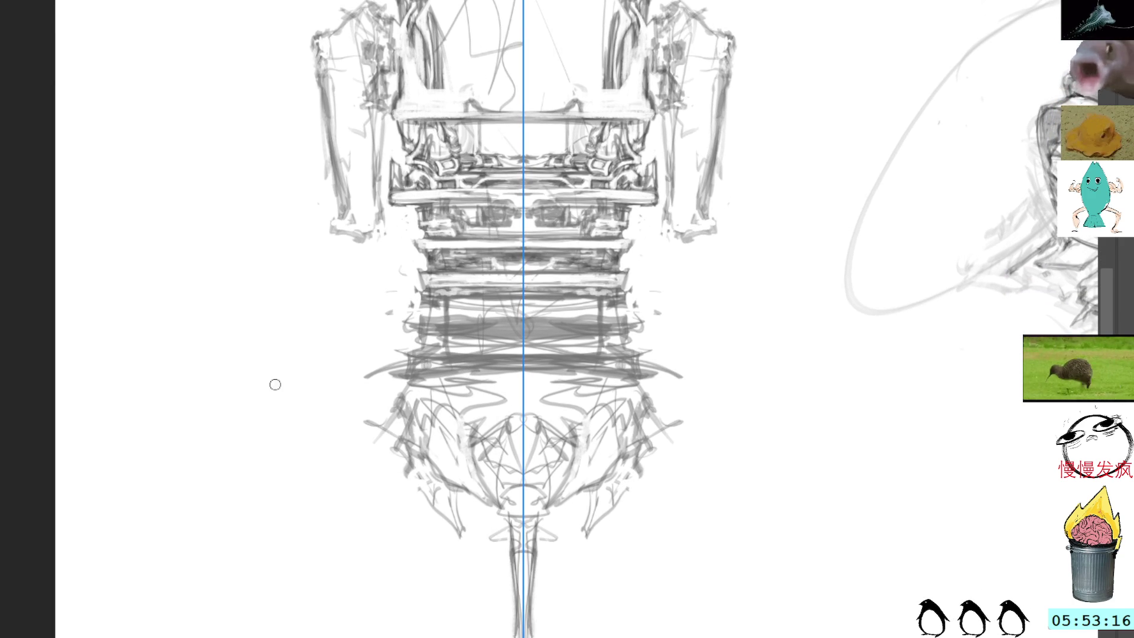
key(ctrl+z)
key(ctrl+z)
mouse_move(399, 469)
mouse_down()
mouse_move(399, 496)
mouse_move(477, 555)
mouse_up()
mouse_move(466, 513)
mouse_down()
mouse_move(458, 493)
mouse_move(481, 552)
mouse_up()
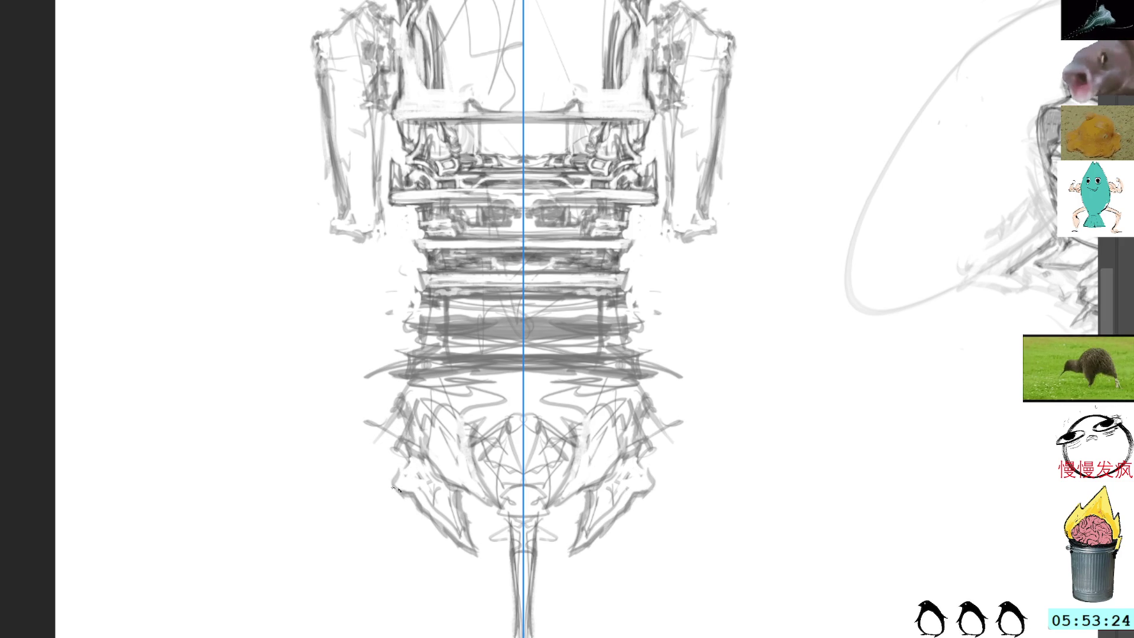
- Erase stray marks and darken the inner and outer edges of both side arms
mouse_move(357, 243)
mouse_down()
mouse_move(337, 237)
mouse_move(363, 234)
mouse_move(381, 201)
mouse_up()
mouse_move(380, 128)
mouse_down()
mouse_move(380, 202)
mouse_move(348, 215)
mouse_move(380, 189)
mouse_move(387, 215)
mouse_move(367, 247)
mouse_move(384, 224)
mouse_up()
mouse_move(326, 137)
mouse_down()
mouse_move(322, 97)
mouse_move(333, 180)
mouse_up()
mouse_move(318, 98)
mouse_down()
mouse_move(331, 177)
mouse_move(324, 133)
mouse_move(335, 172)
mouse_move(391, 133)
mouse_up()
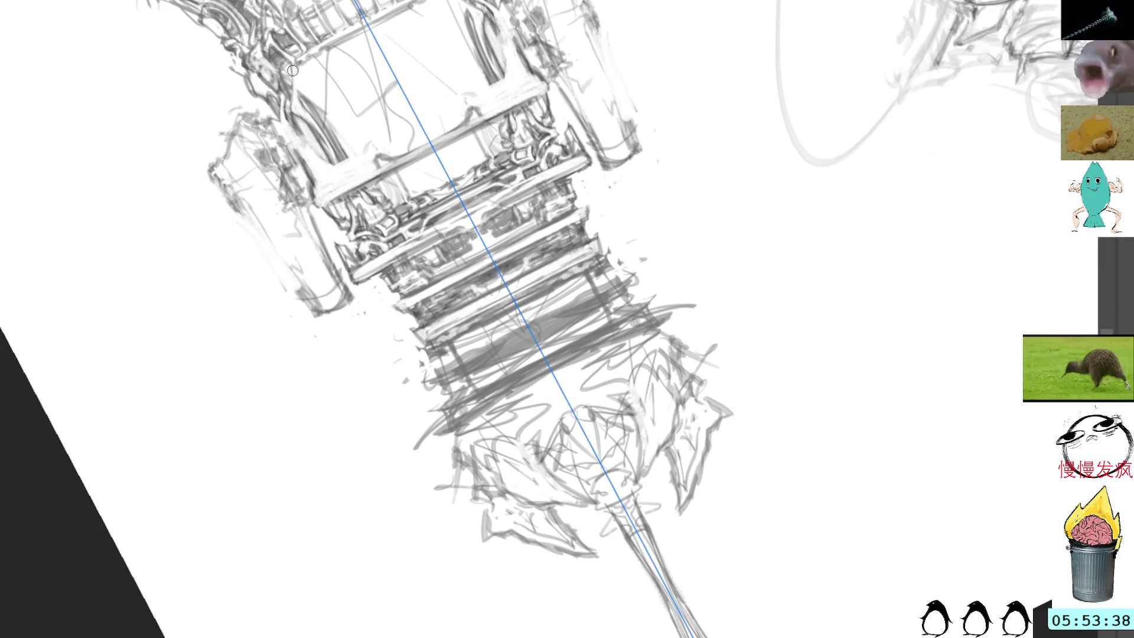
key(ctrl+z)
key(ctrl+shift+z)
drag(338, 89, 469, 113)
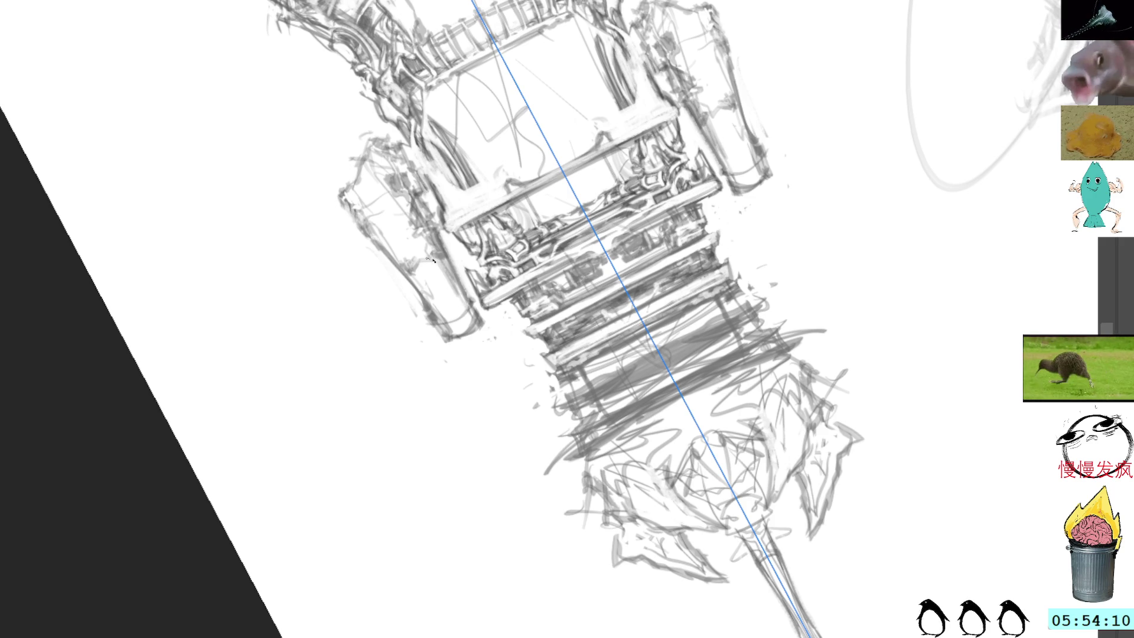
key(5)
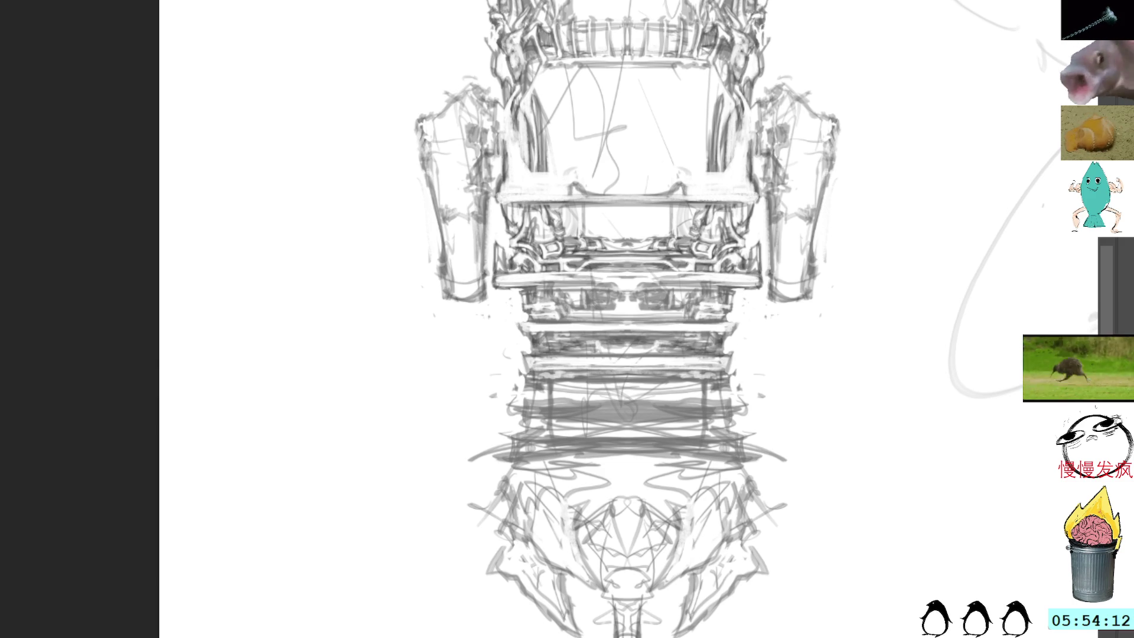
- Turn on the mirror axis and darken short mirrored strokes on the upper frame
key(m)
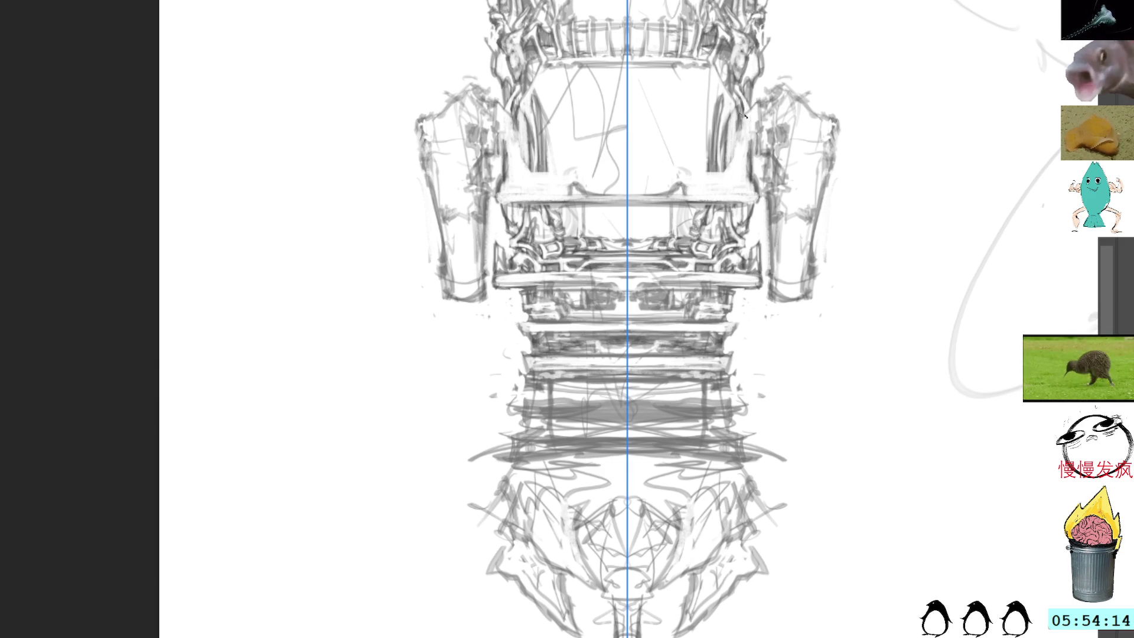
drag(748, 124, 745, 129)
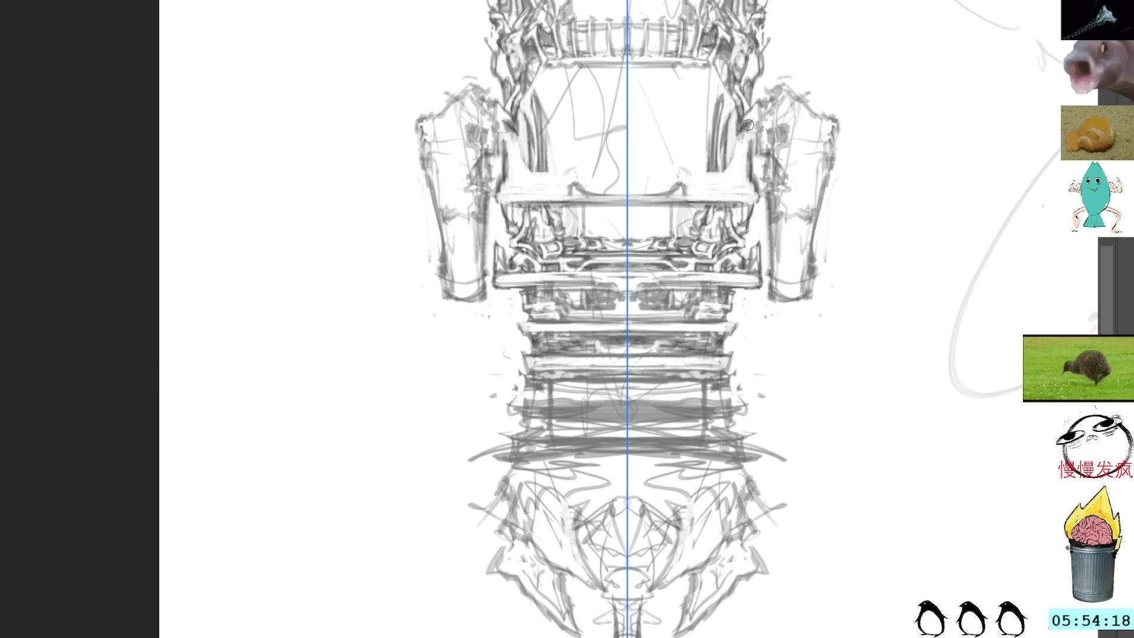
key(ctrl+z)
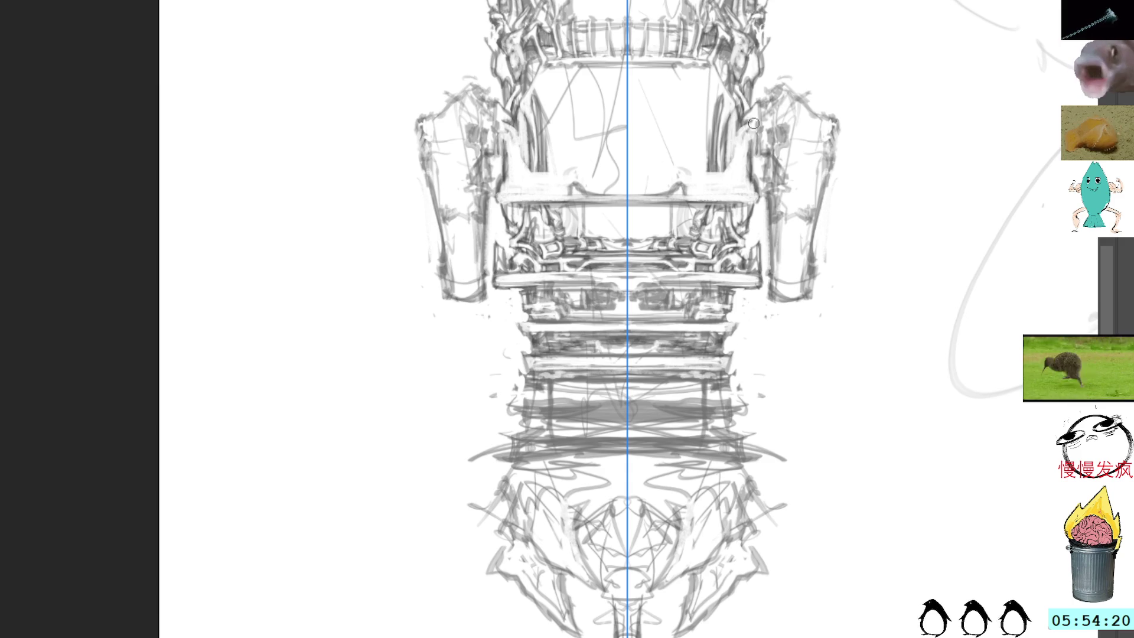
mouse_move(740, 129)
mouse_down()
mouse_move(732, 152)
mouse_move(733, 118)
mouse_up()
key(ctrl+z)
key(ctrl+z)
key(ctrl+z)
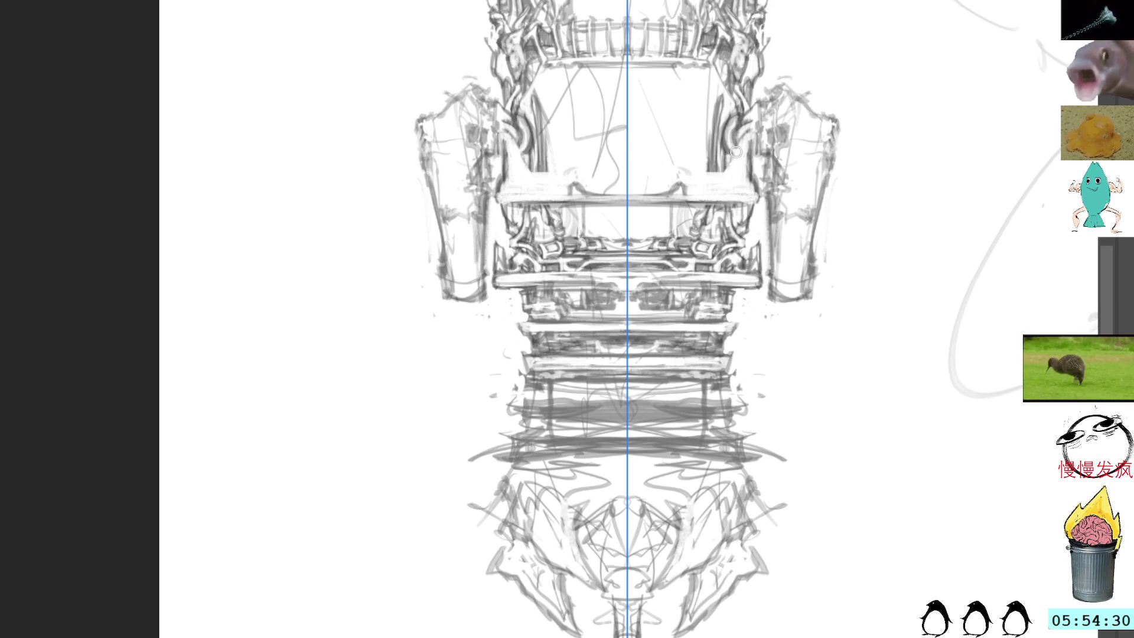
mouse_move(746, 139)
mouse_down()
mouse_move(753, 180)
mouse_move(755, 169)
mouse_up()
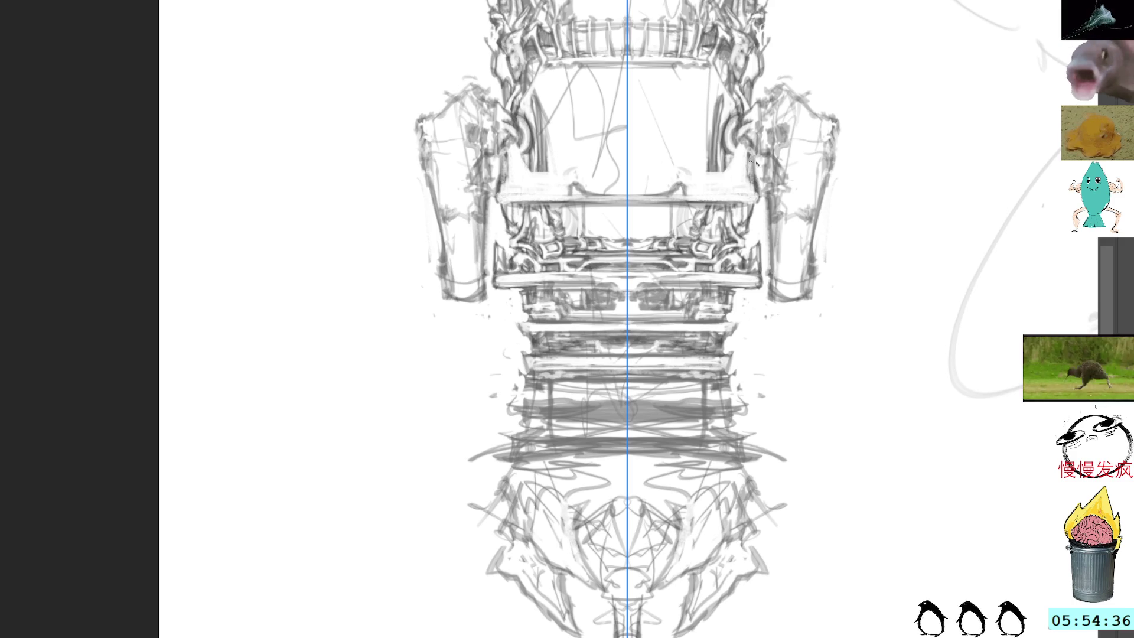
- Erase lines at the crossbar ends and redraw a short mirrored stroke there
drag(528, 262, 527, 263)
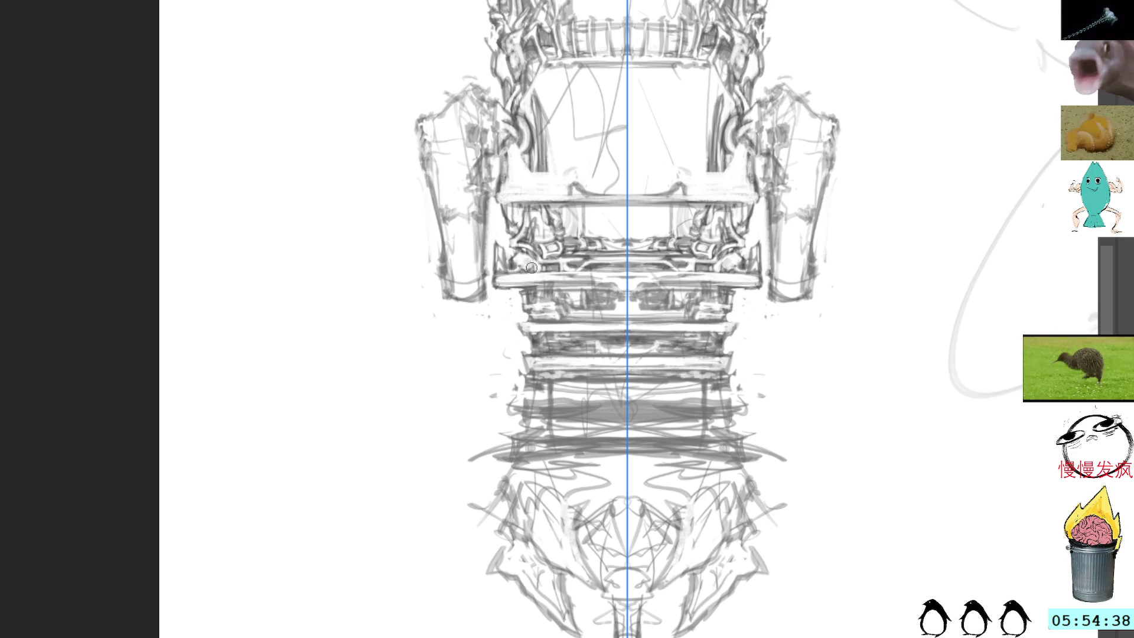
key(ctrl+z)
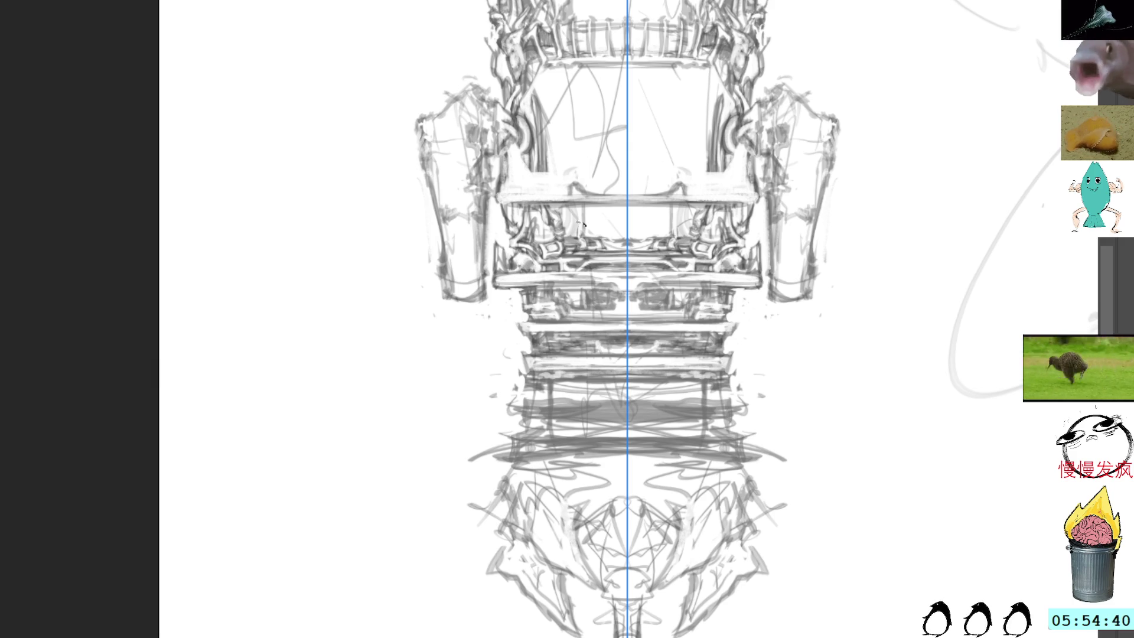
drag(530, 263, 540, 247)
drag(716, 248, 735, 267)
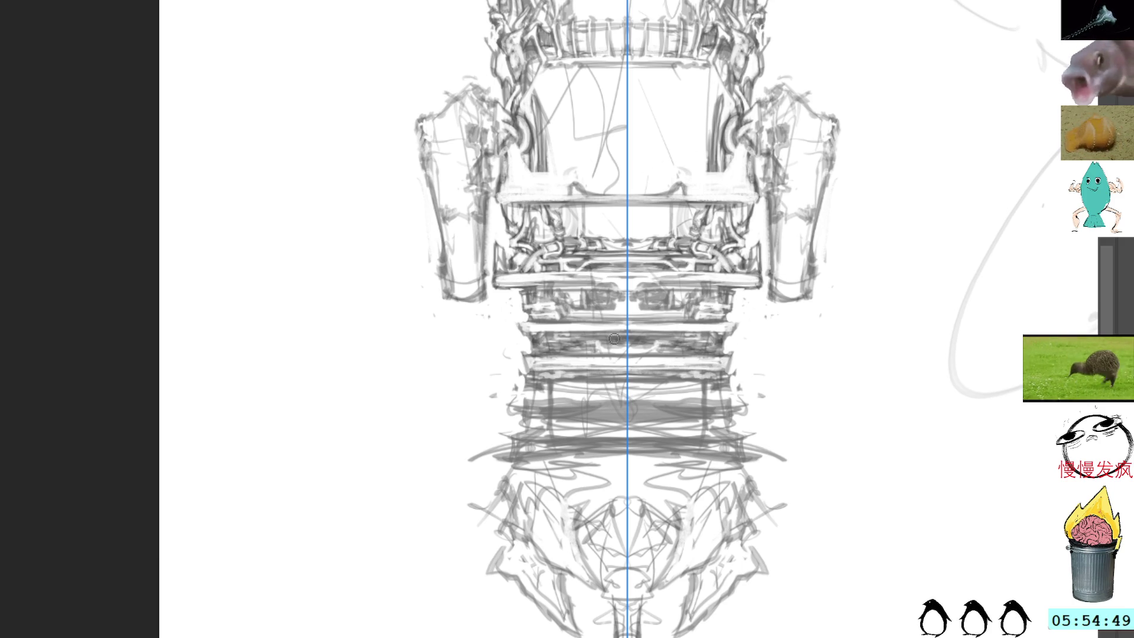
- Draw and lighten mirrored vertical struts across the lower rings
key(r)
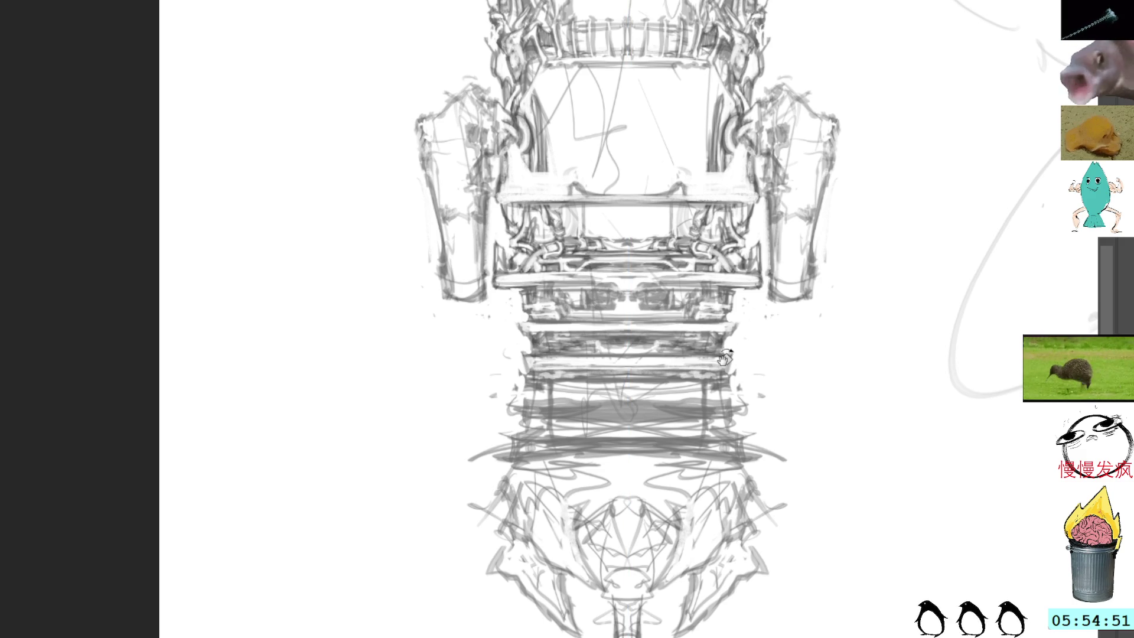
drag(549, 397, 554, 436)
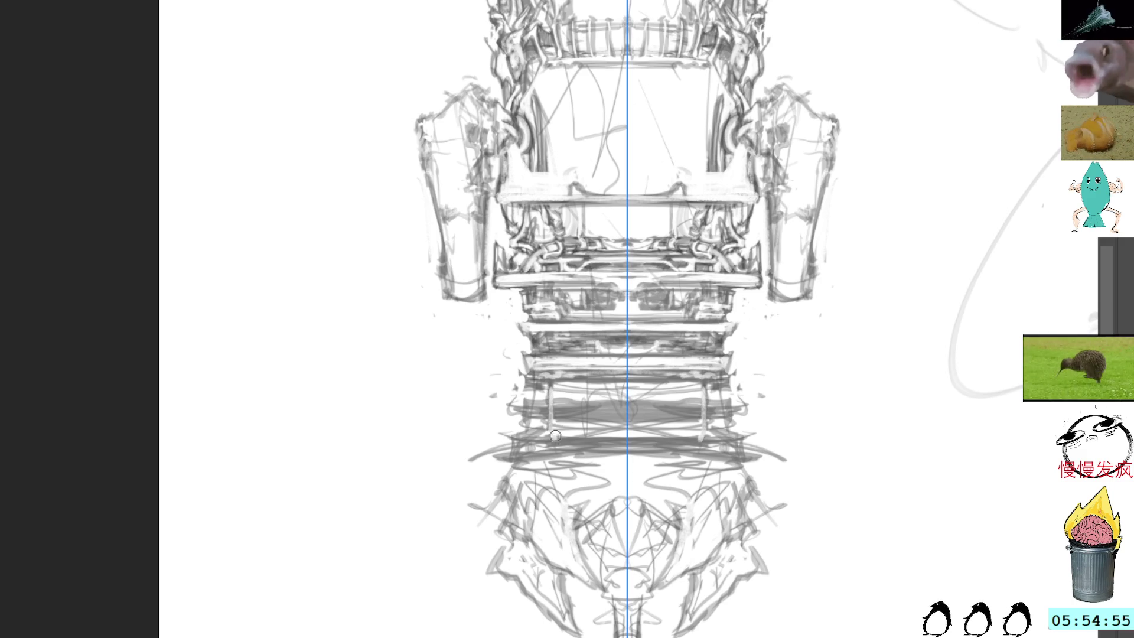
mouse_move(554, 383)
mouse_down()
mouse_move(552, 437)
mouse_move(567, 434)
mouse_up()
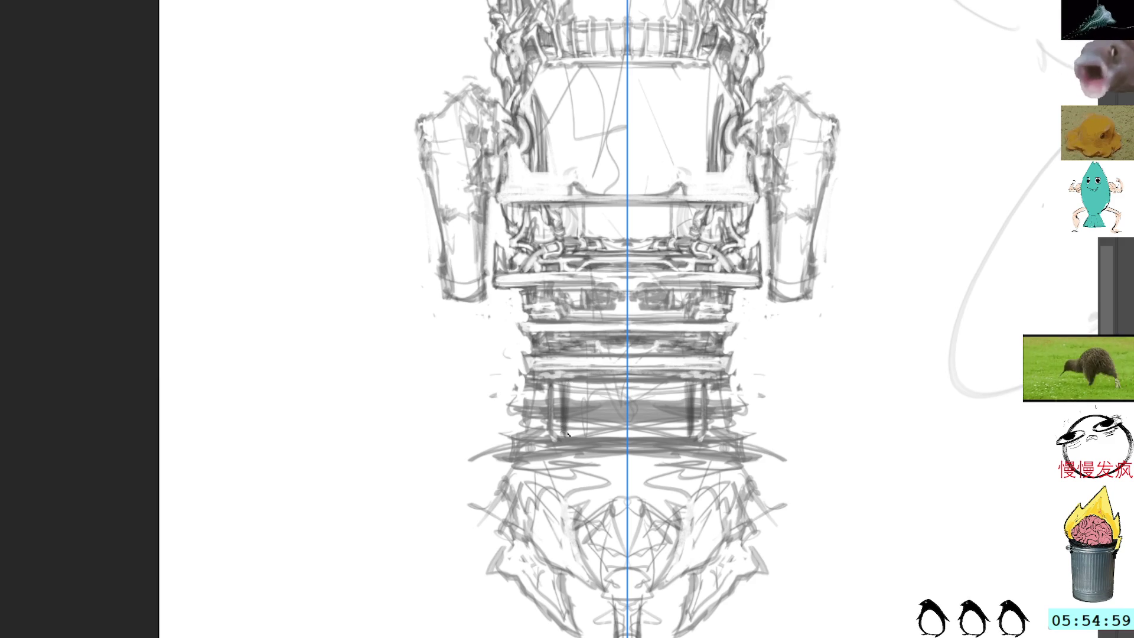
drag(566, 382, 570, 432)
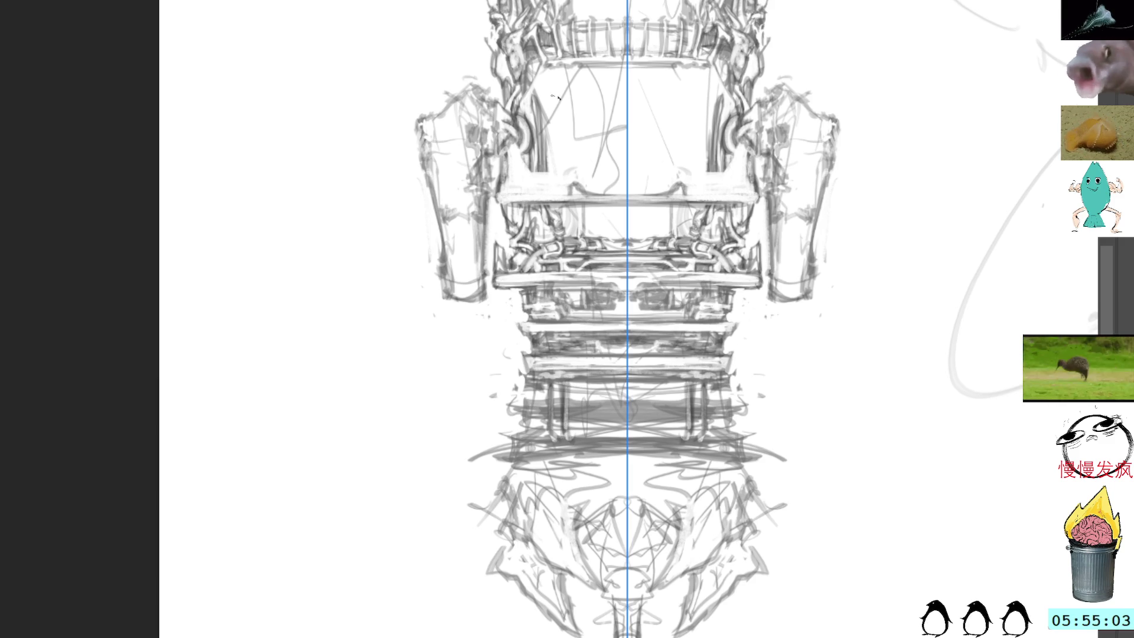
mouse_move(575, 385)
mouse_down()
mouse_move(574, 426)
mouse_move(585, 435)
mouse_up()
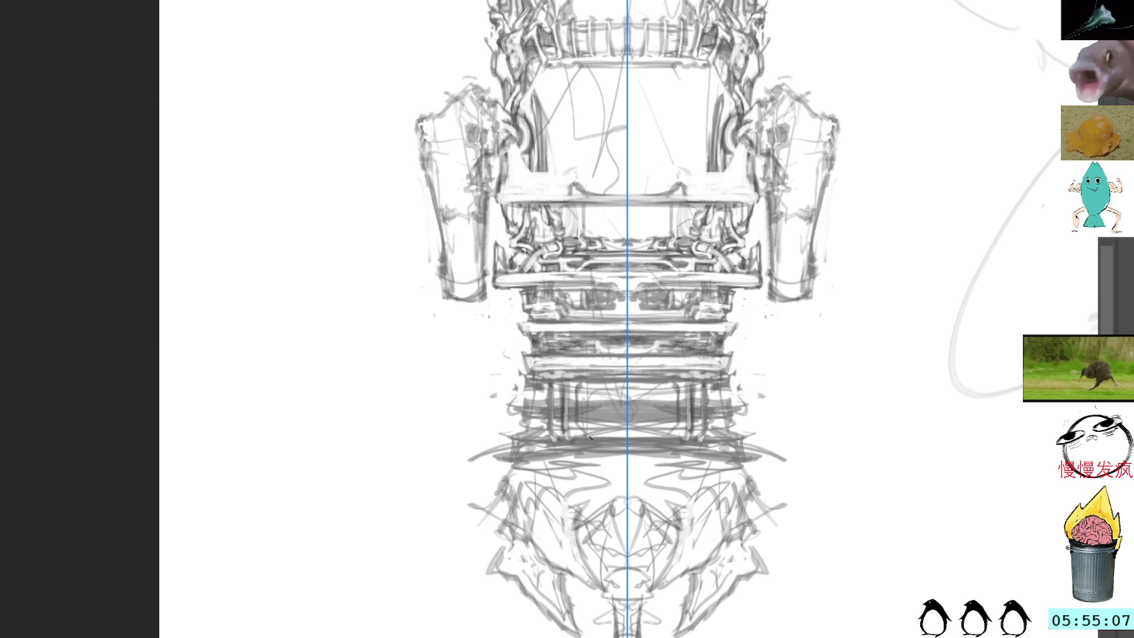
drag(673, 394, 663, 437)
- Tilt the view about 60 degrees and build up layered diagonal shading on the banded cylinder section
key(space)
drag(808, 291, 520, 467)
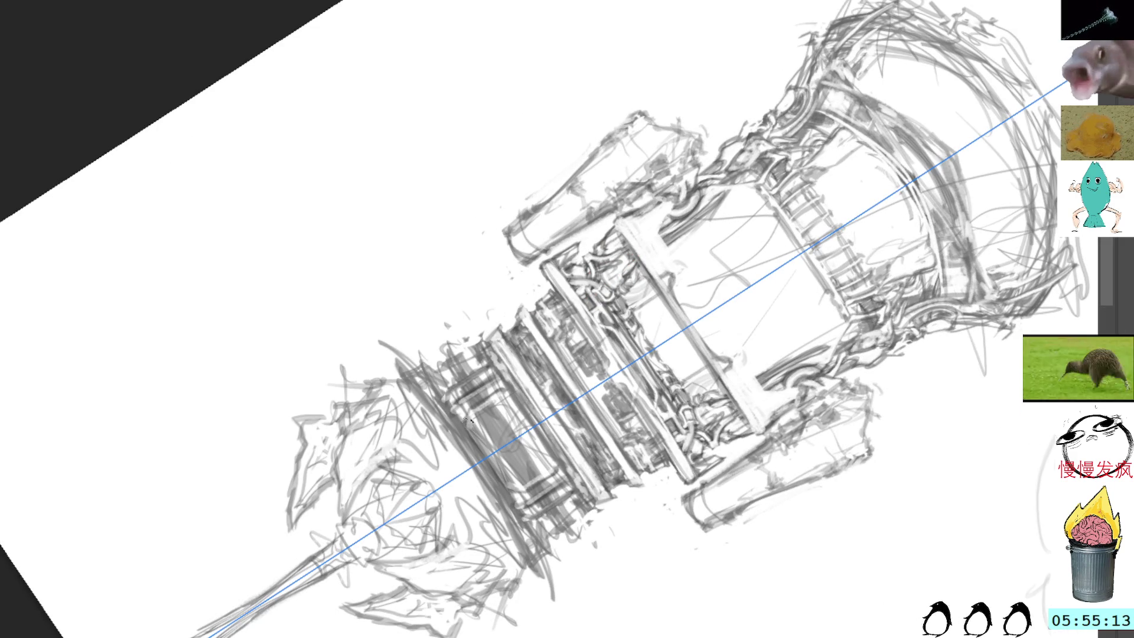
mouse_move(471, 413)
mouse_down()
mouse_move(502, 460)
mouse_move(481, 422)
mouse_move(530, 475)
mouse_move(490, 402)
mouse_move(548, 460)
mouse_move(509, 396)
mouse_move(556, 474)
mouse_up()
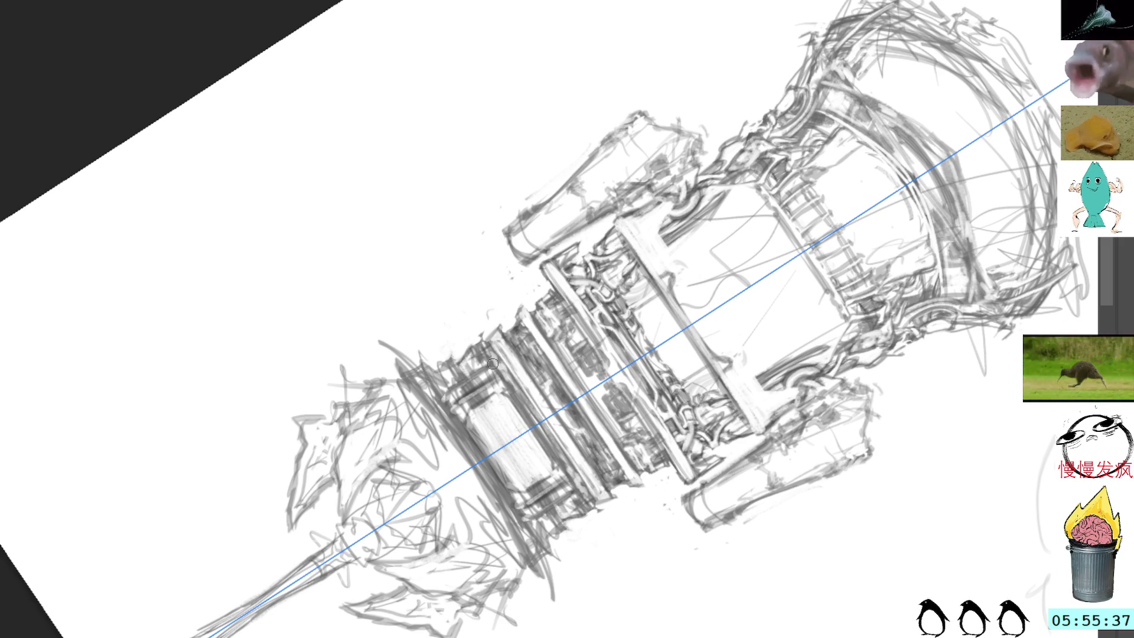
mouse_move(464, 369)
mouse_down()
mouse_move(558, 514)
mouse_move(552, 501)
mouse_up()
drag(491, 411, 538, 475)
mouse_move(470, 371)
mouse_down()
mouse_move(555, 496)
mouse_move(552, 481)
mouse_up()
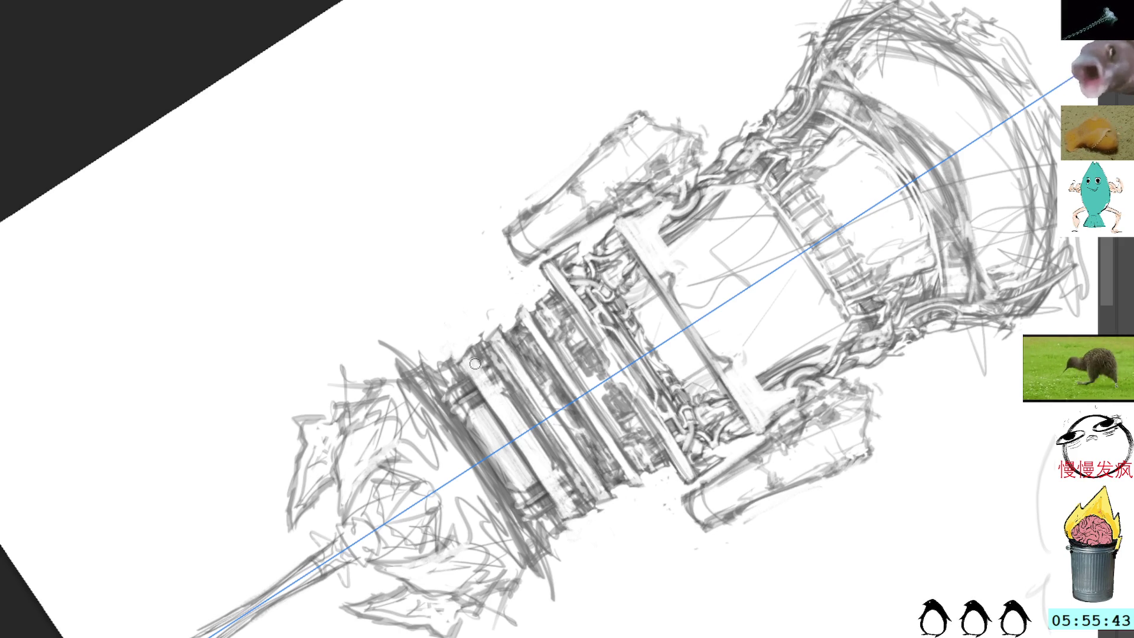
drag(481, 372, 572, 505)
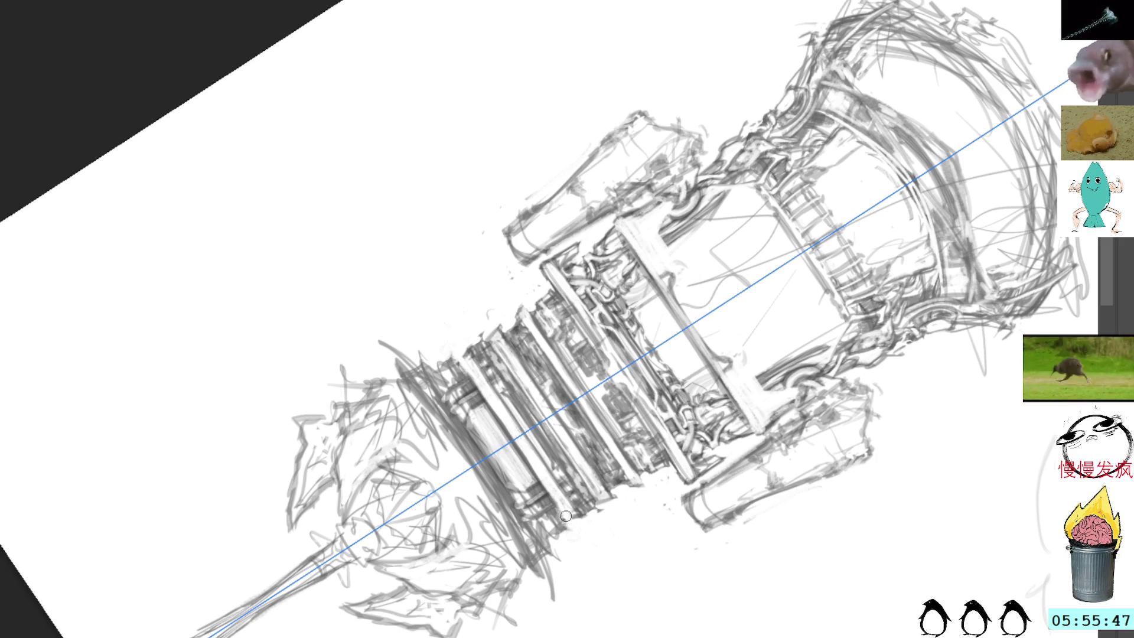
drag(481, 373, 564, 509)
drag(495, 409, 534, 470)
drag(466, 371, 537, 465)
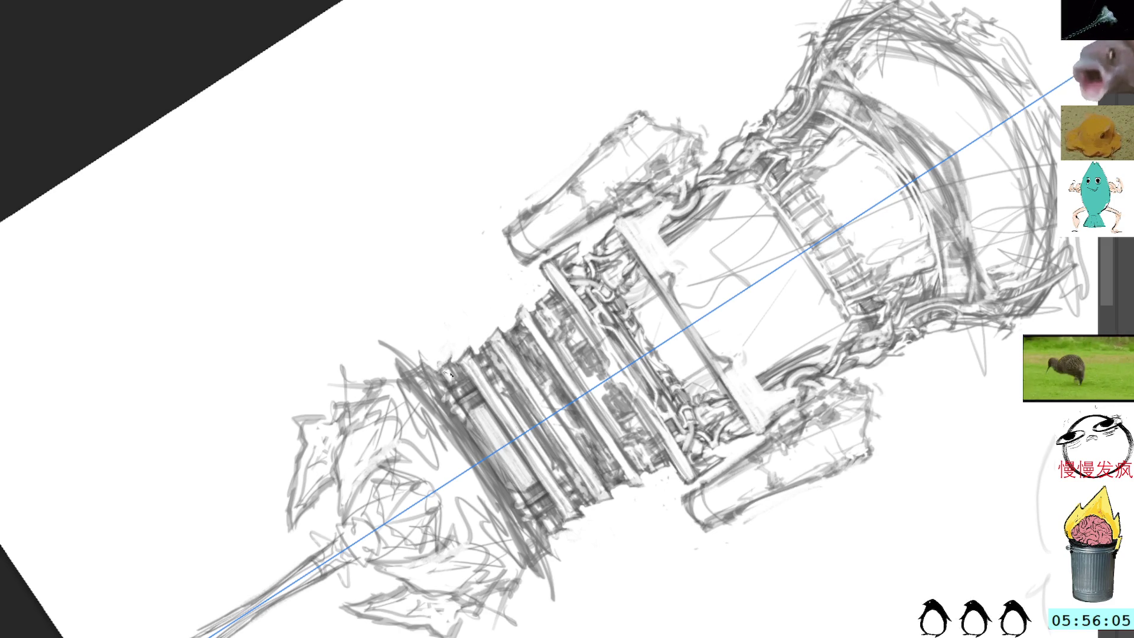
- Remove the stray hatching and small strokes above the cylinder, then straighten the view
drag(440, 369, 500, 474)
key(ctrl+z)
key(ctrl+z)
key(ctrl+z)
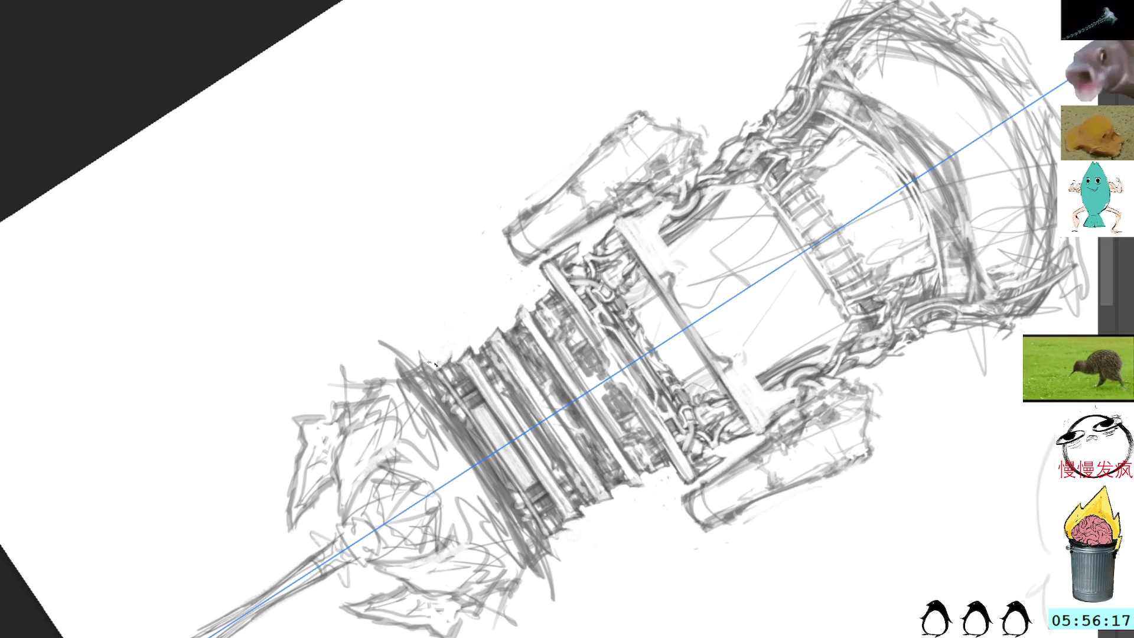
mouse_move(390, 327)
mouse_down()
mouse_move(385, 336)
mouse_move(416, 366)
mouse_move(369, 338)
mouse_move(385, 336)
mouse_move(420, 378)
mouse_up()
key(b)
key(ctrl+shift+a)
key(ctrl+z)
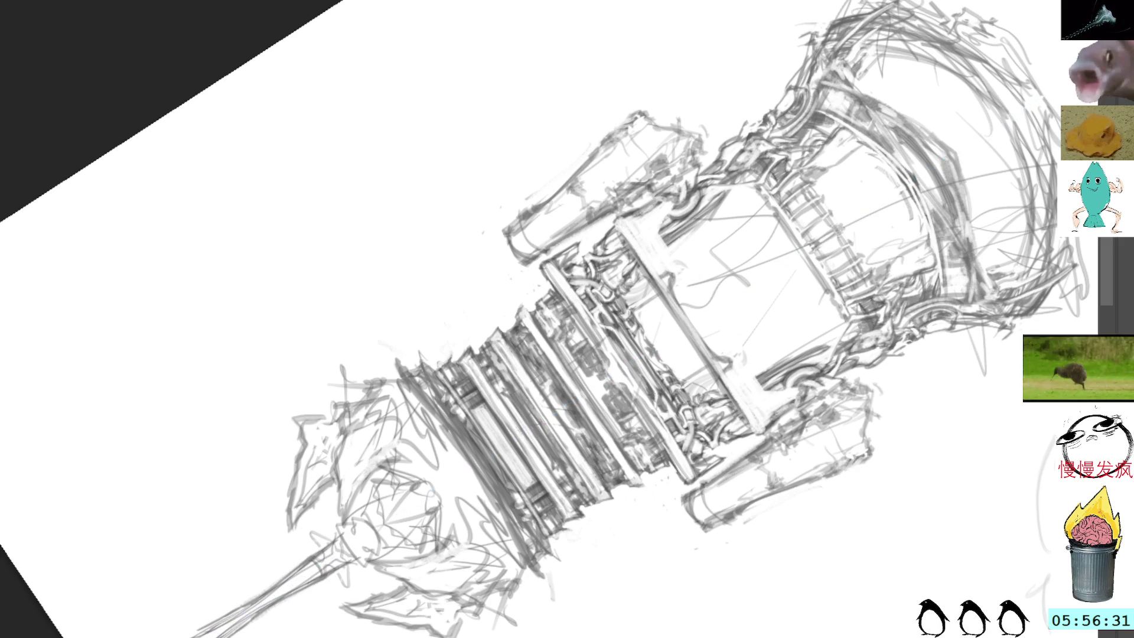
key(5)
mouse_move(703, 298)
mouse_down()
mouse_move(854, 312)
mouse_move(873, 330)
mouse_up()
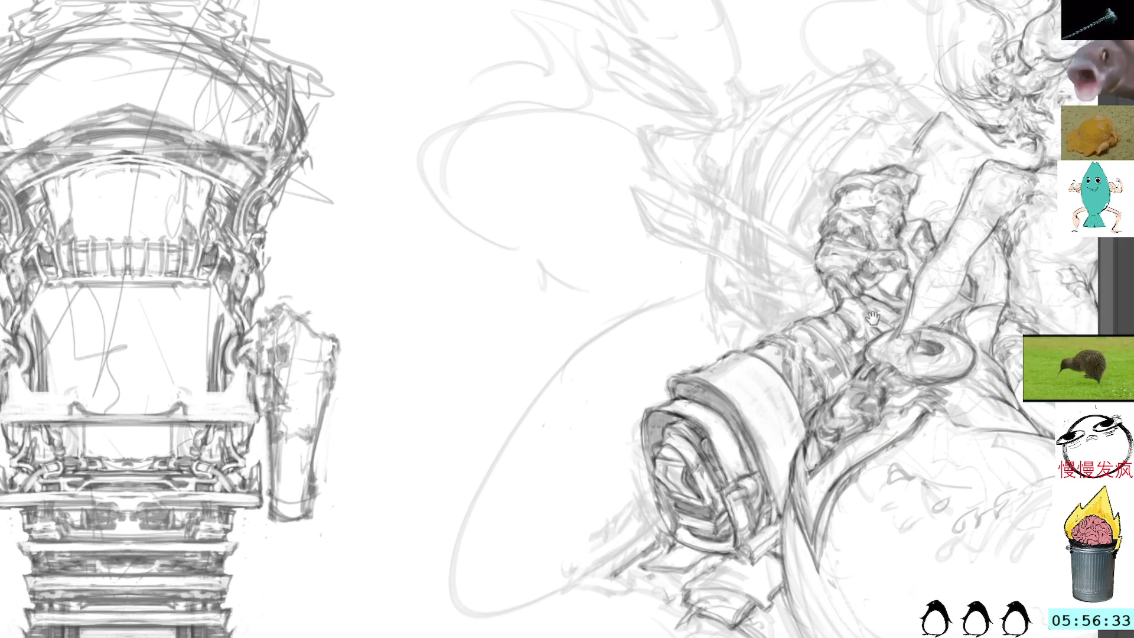
drag(1033, 307, 738, 330)
mouse_move(1057, 277)
mouse_down()
mouse_move(893, 282)
mouse_move(904, 314)
mouse_up()
scroll(892, 284, down, 5)
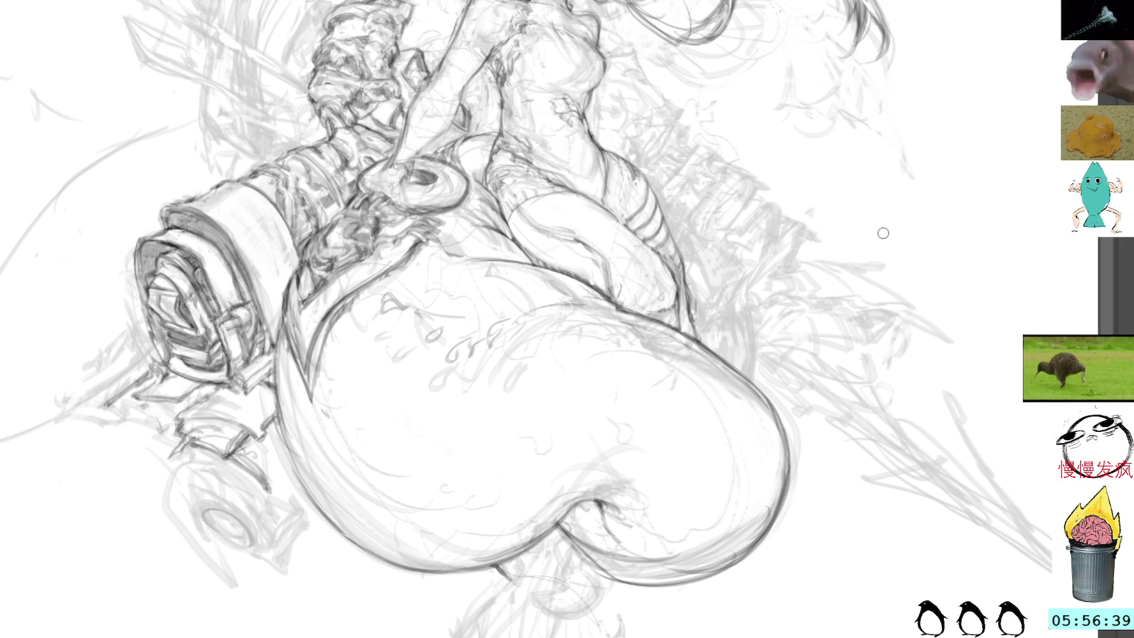
scroll(877, 347, left, 8)
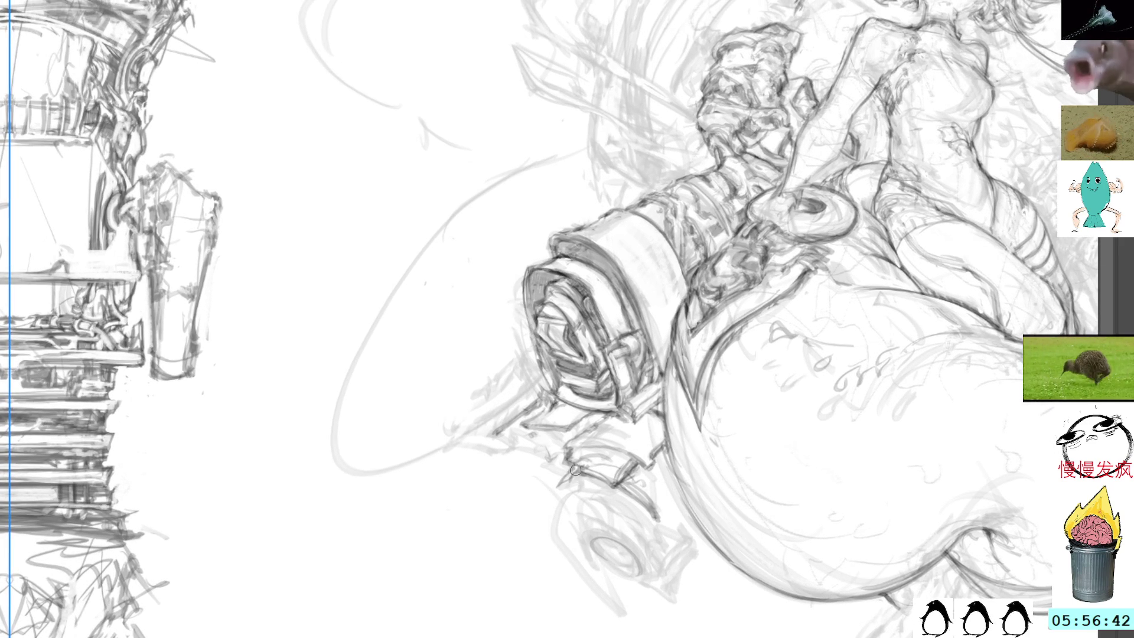
mouse_move(574, 469)
mouse_down()
mouse_move(561, 502)
mouse_move(553, 468)
mouse_up()
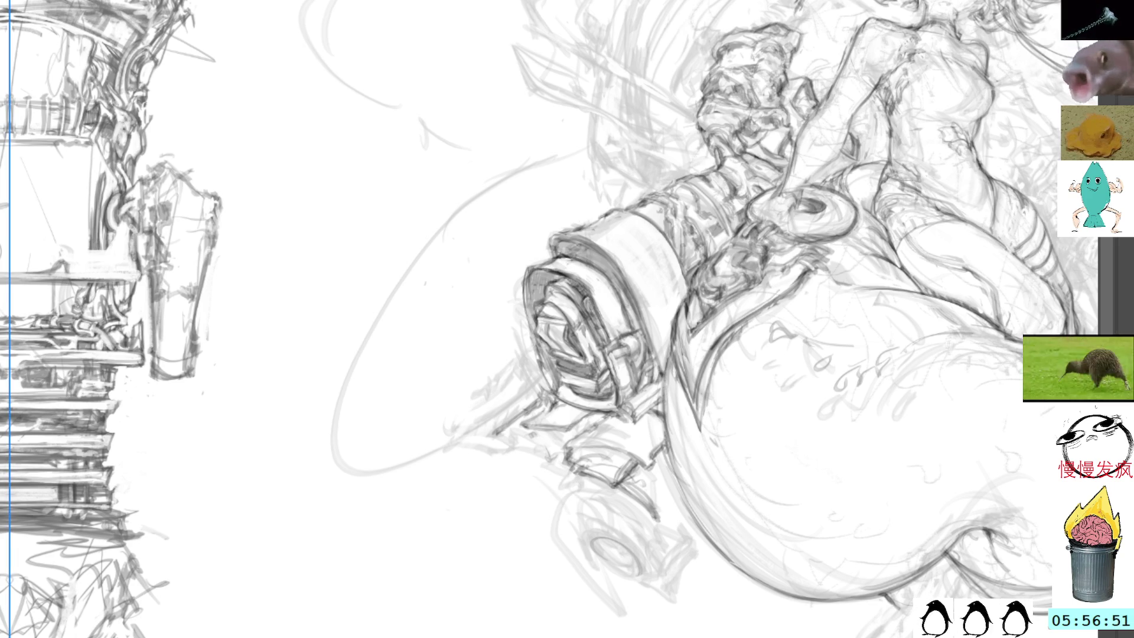
drag(314, 322, 714, 442)
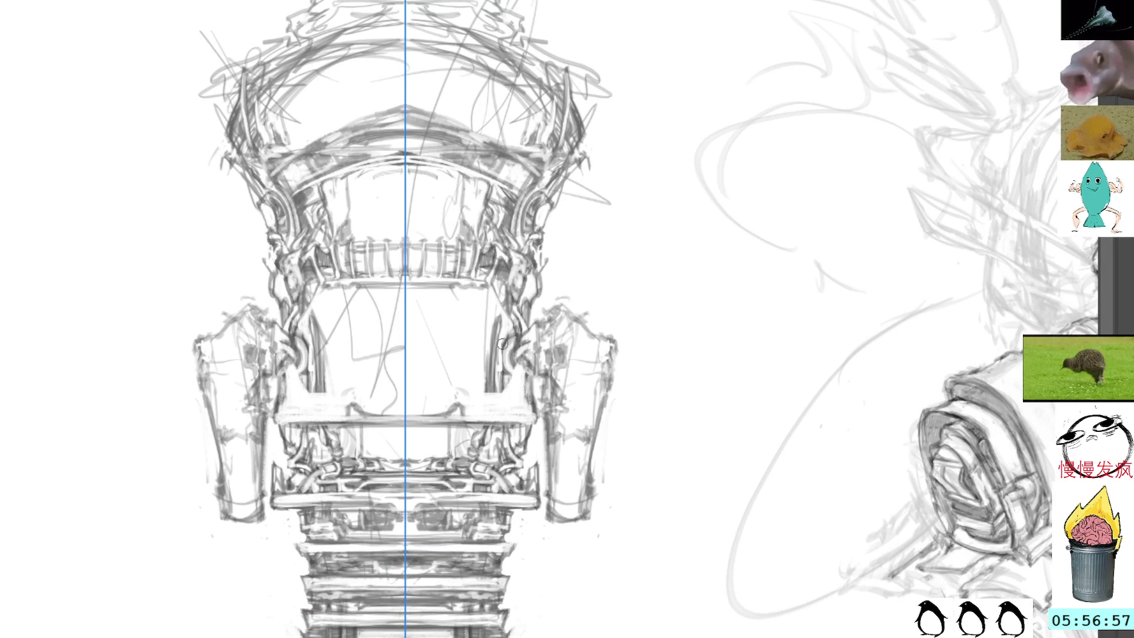
- Erase and redraw mirrored vertical strokes on the rear frame, comparing trial strokes with undo and redo
mouse_move(501, 361)
mouse_down()
mouse_move(497, 320)
mouse_move(495, 369)
mouse_move(495, 283)
mouse_move(499, 372)
mouse_up()
drag(501, 323, 503, 350)
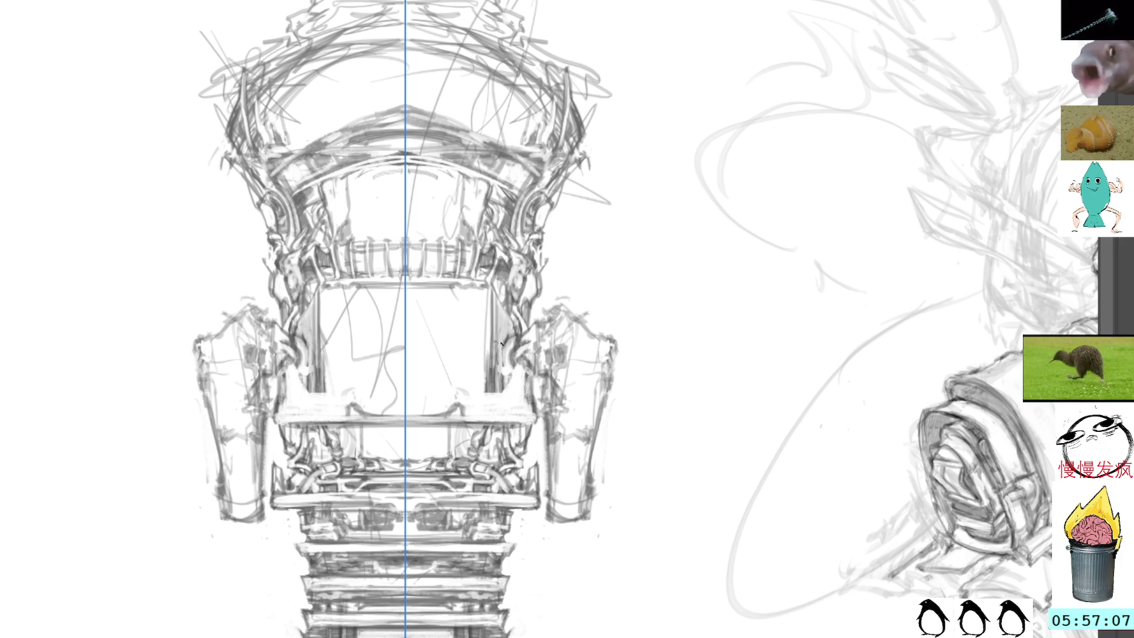
drag(494, 356, 495, 393)
key(ctrl+z)
key(ctrl+z)
key(ctrl+z)
key(ctrl+shift+z)
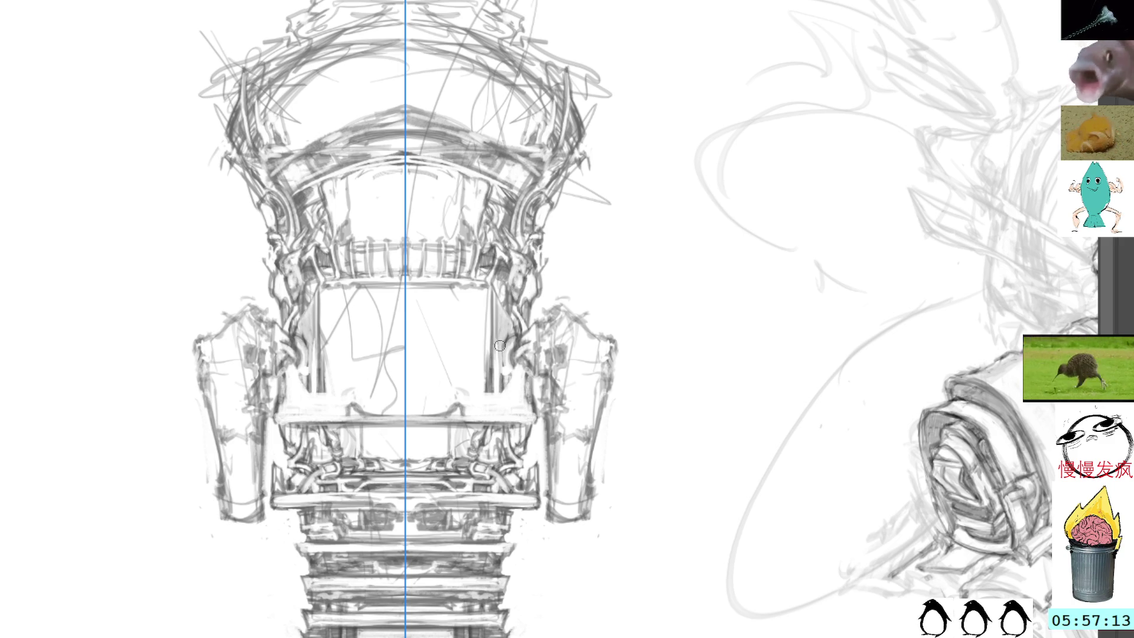
key(ctrl+z)
key(ctrl+z)
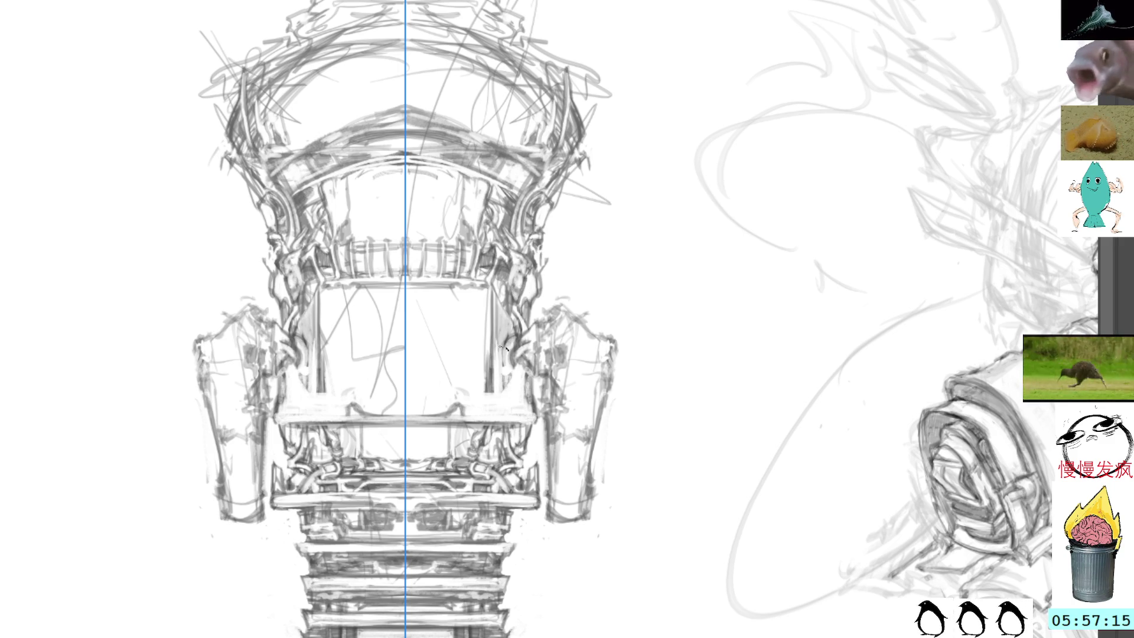
mouse_move(501, 352)
mouse_down()
mouse_move(500, 392)
mouse_move(513, 366)
mouse_up()
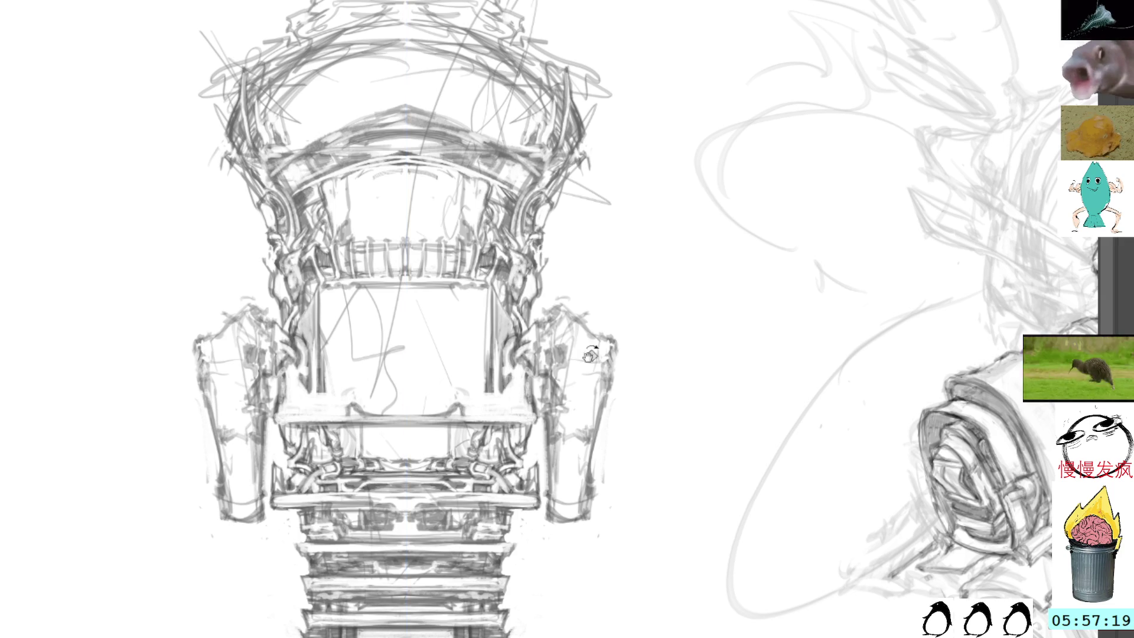
- Tilt the view and refine the side bar's edge with light strokes down its length
mouse_move(653, 309)
mouse_down()
mouse_move(592, 148)
mouse_move(614, 305)
mouse_move(576, 280)
mouse_move(561, 366)
mouse_up()
drag(573, 328, 561, 367)
mouse_move(579, 290)
mouse_down()
mouse_move(558, 414)
mouse_move(564, 402)
mouse_up()
mouse_move(573, 325)
mouse_down()
mouse_move(566, 395)
mouse_move(569, 361)
mouse_up()
mouse_move(586, 300)
mouse_down()
mouse_move(570, 414)
mouse_move(549, 394)
mouse_up()
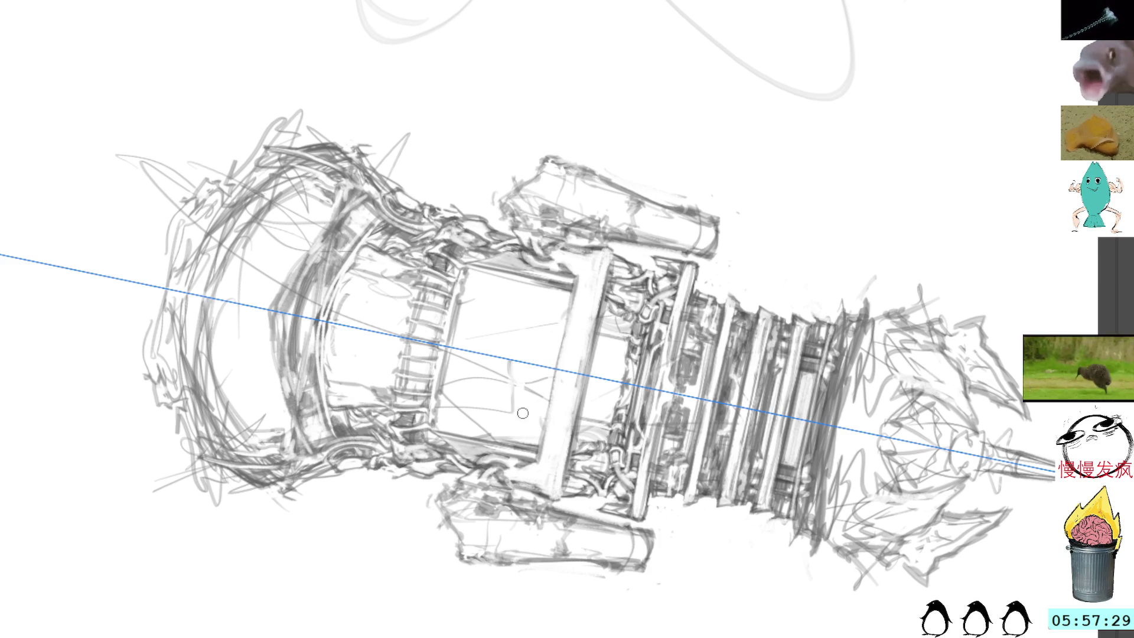
key(5)
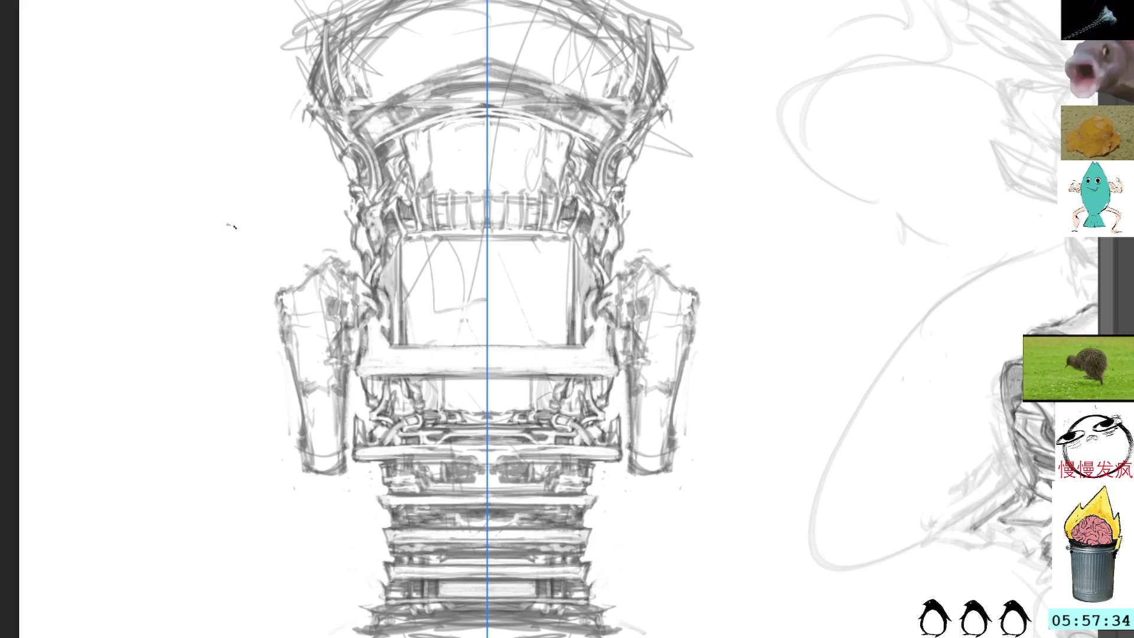
mouse_move(277, 292)
mouse_down()
mouse_move(277, 325)
mouse_move(330, 323)
mouse_move(336, 343)
mouse_up()
- Add short mirrored strokes to the side boxes and near the rim's upper corners, undoing one mistake
key(ctrl+z)
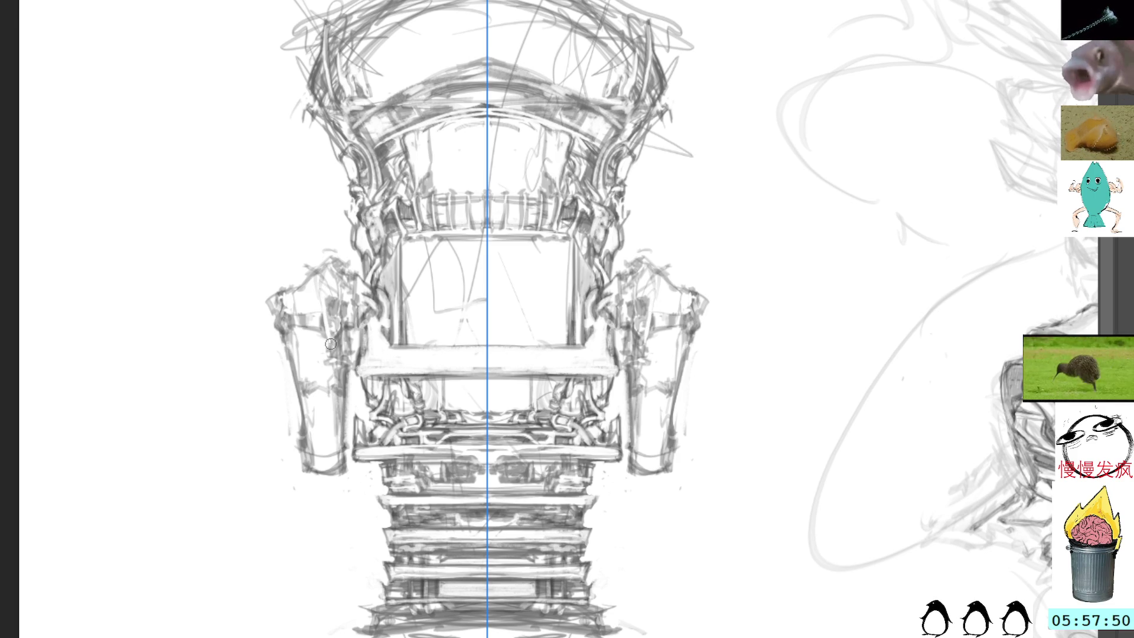
mouse_move(330, 337)
mouse_down()
mouse_move(332, 346)
mouse_move(322, 290)
mouse_move(329, 342)
mouse_up()
mouse_move(328, 302)
mouse_down()
mouse_move(333, 248)
mouse_move(339, 267)
mouse_move(324, 285)
mouse_move(344, 260)
mouse_move(352, 291)
mouse_up()
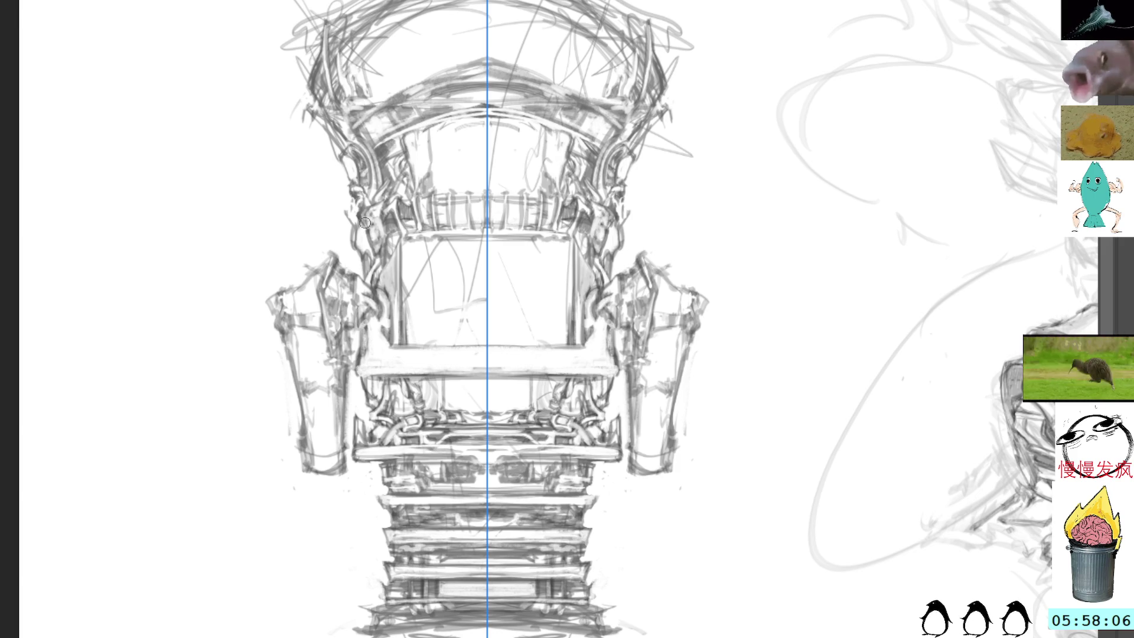
drag(615, 221, 564, 258)
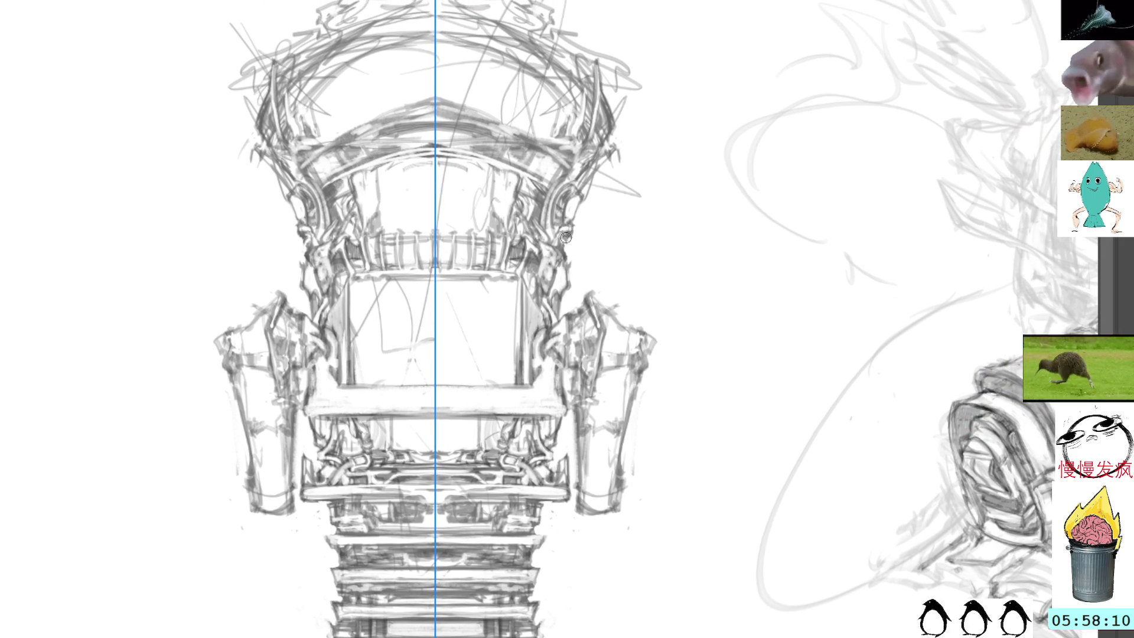
drag(570, 233, 566, 254)
- Draw two mirrored horn ornaments above the top of the rear rim
drag(621, 3, 623, 183)
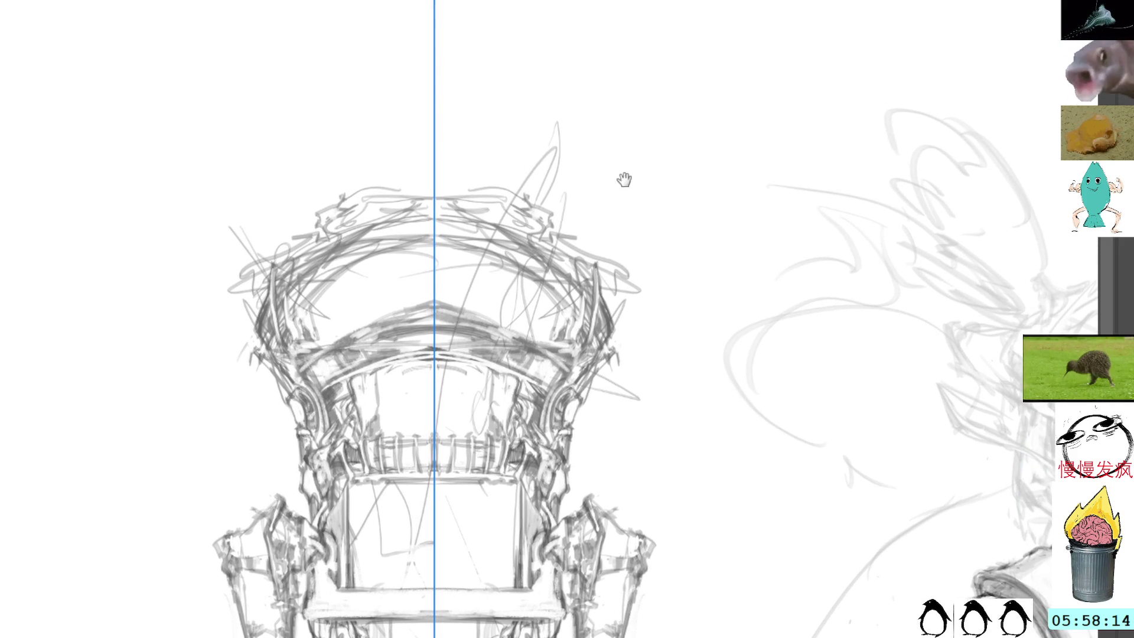
mouse_move(511, 110)
mouse_down()
mouse_move(513, 160)
mouse_move(515, 121)
mouse_move(535, 152)
mouse_move(523, 140)
mouse_up()
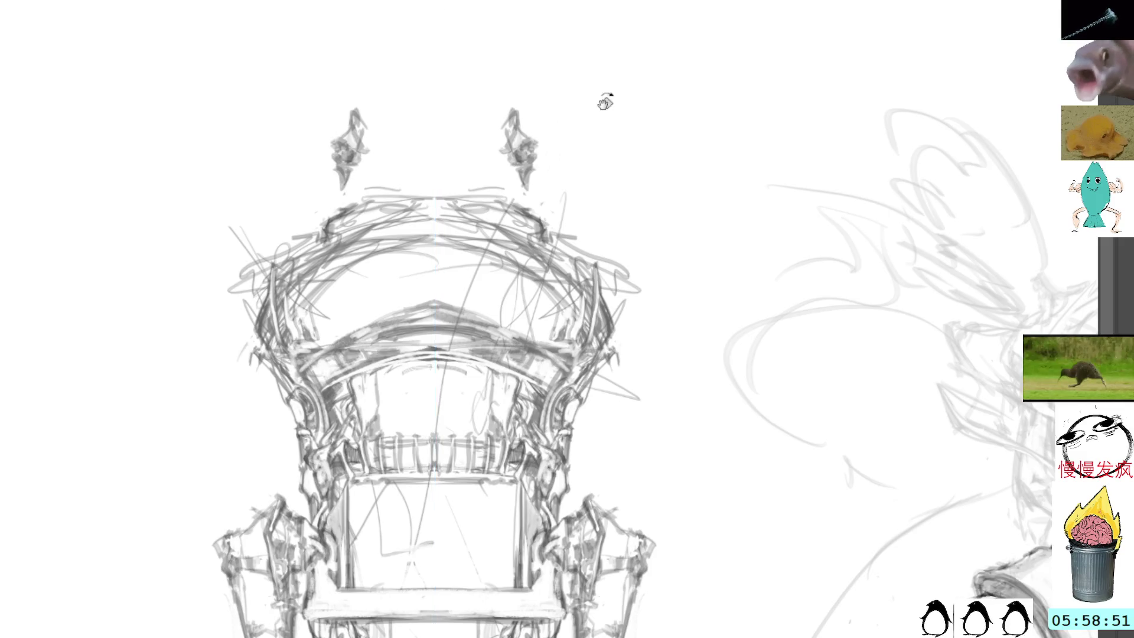
drag(579, 109, 683, 362)
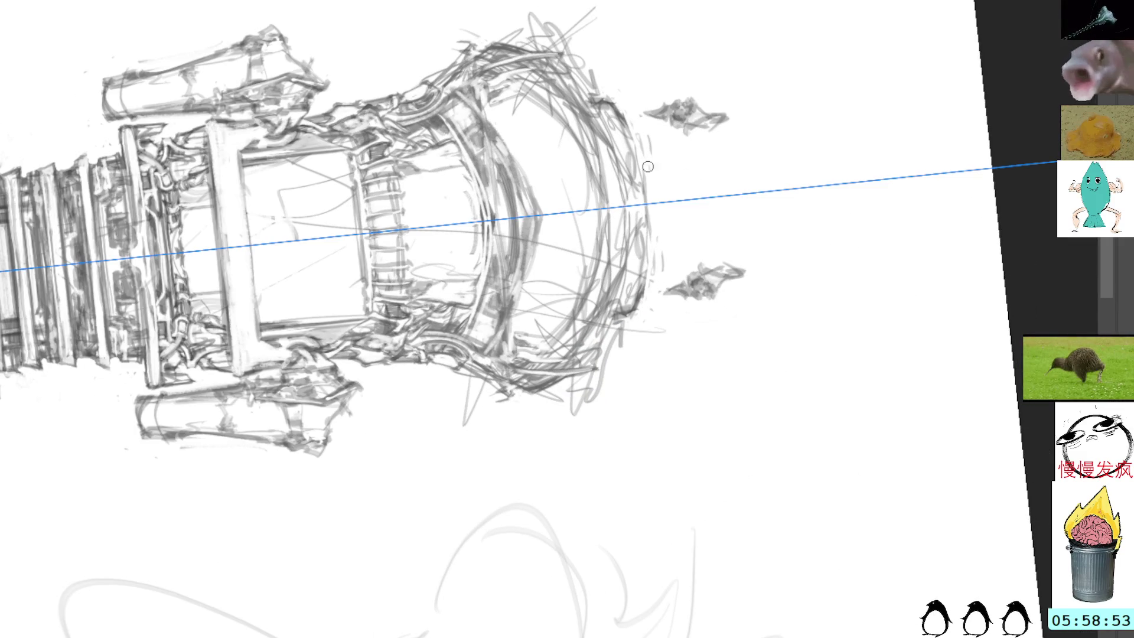
- Restroke and darken the rim's outer arc with mirrored strokes, undoing unwanted ones
mouse_move(620, 116)
mouse_down()
mouse_move(645, 185)
mouse_move(611, 113)
mouse_move(636, 133)
mouse_move(652, 200)
mouse_up()
drag(633, 134, 654, 201)
drag(643, 155, 649, 254)
mouse_move(617, 115)
mouse_down()
mouse_move(636, 141)
mouse_move(654, 278)
mouse_up()
key(ctrl+z)
drag(635, 139, 656, 233)
drag(647, 158, 656, 254)
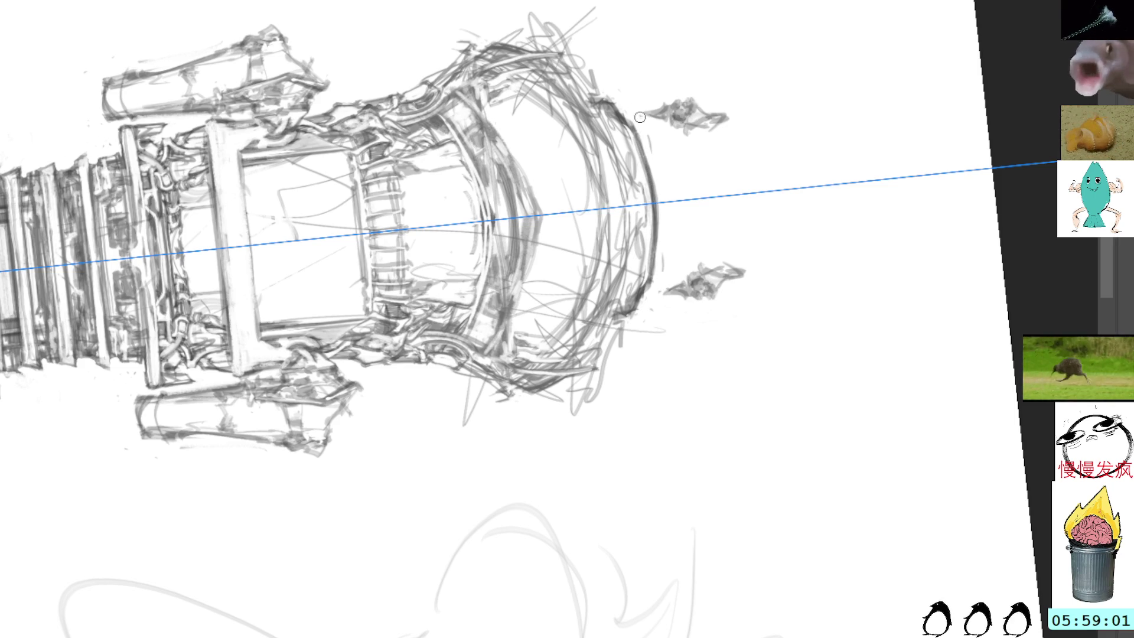
key(ctrl+z)
key(ctrl+z)
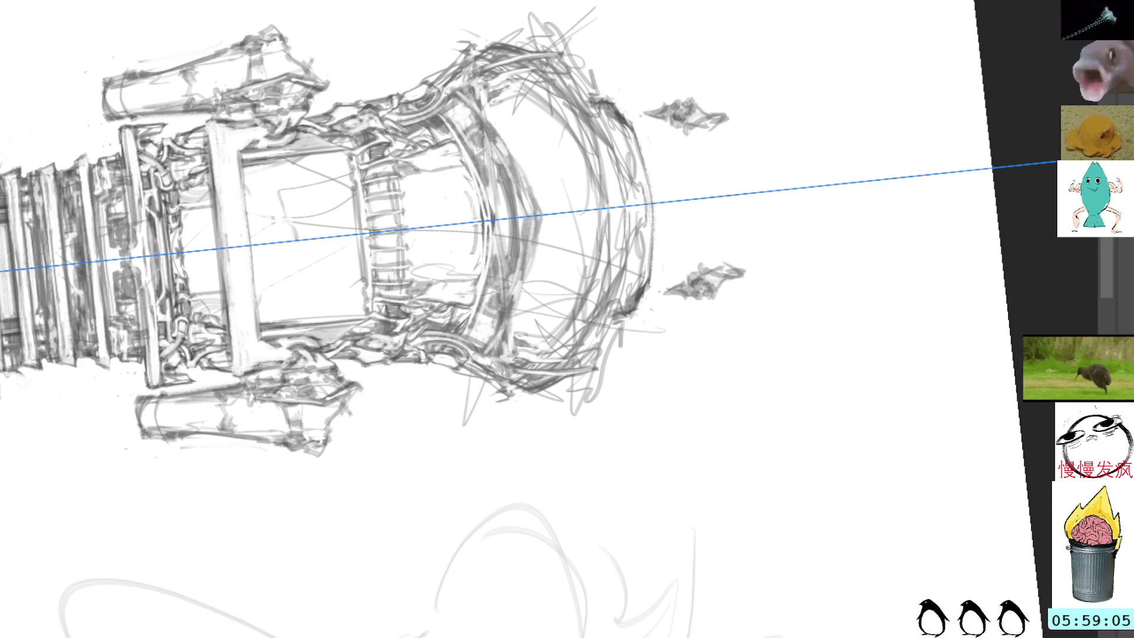
scroll(513, 17, up, 3)
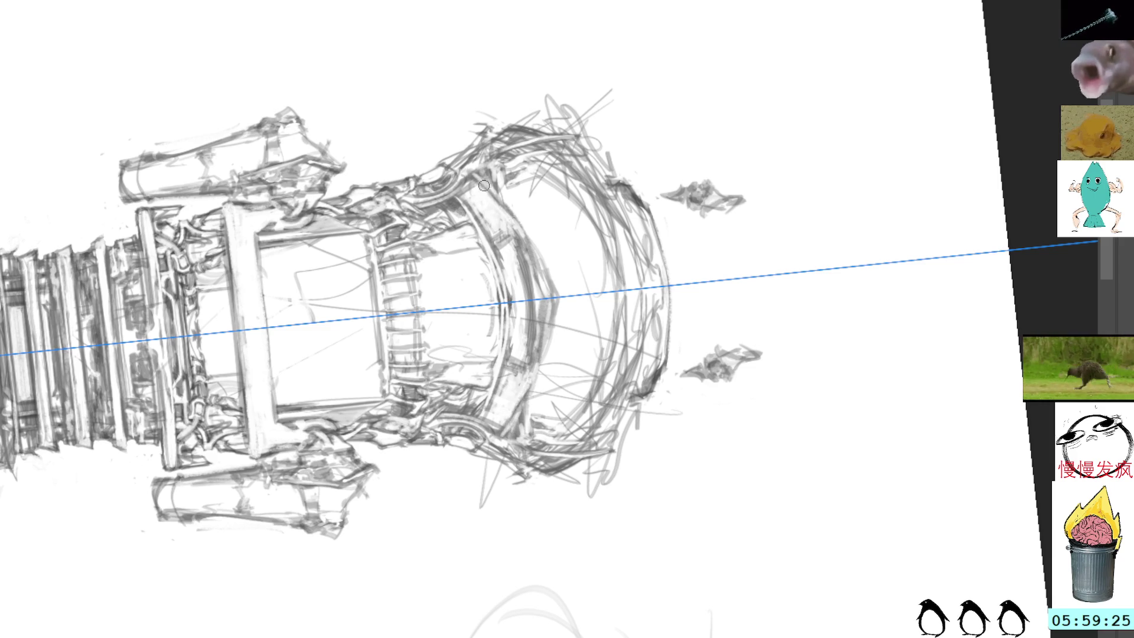
- Tilt the canvas and lay darker grey strokes along the inner curve of the crowned rim
drag(557, 28, 631, 39)
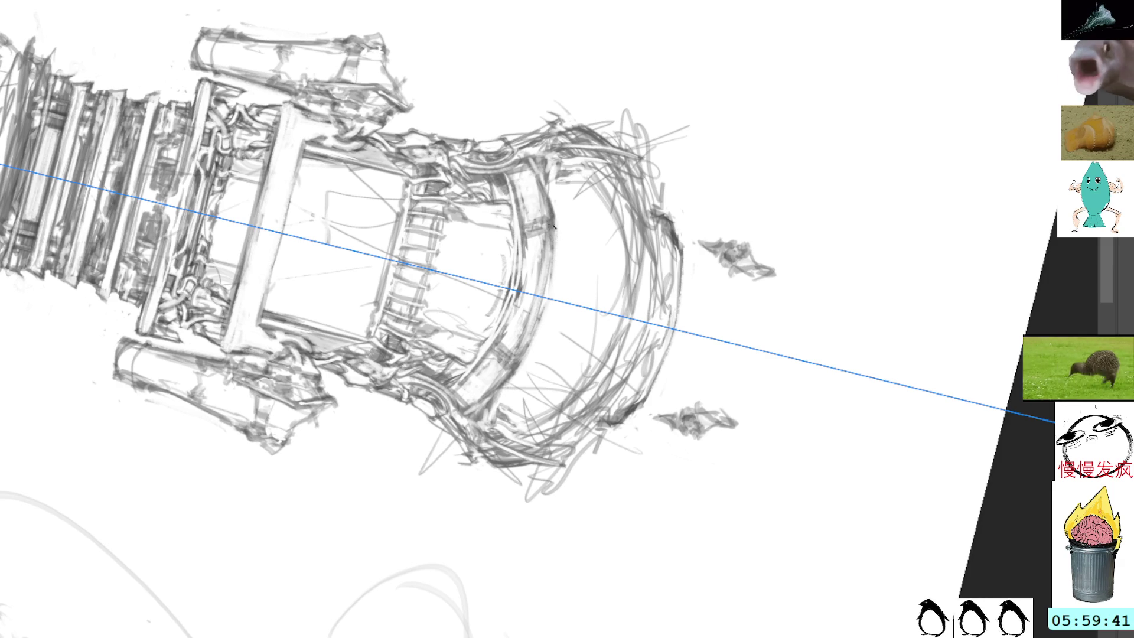
drag(553, 233, 514, 366)
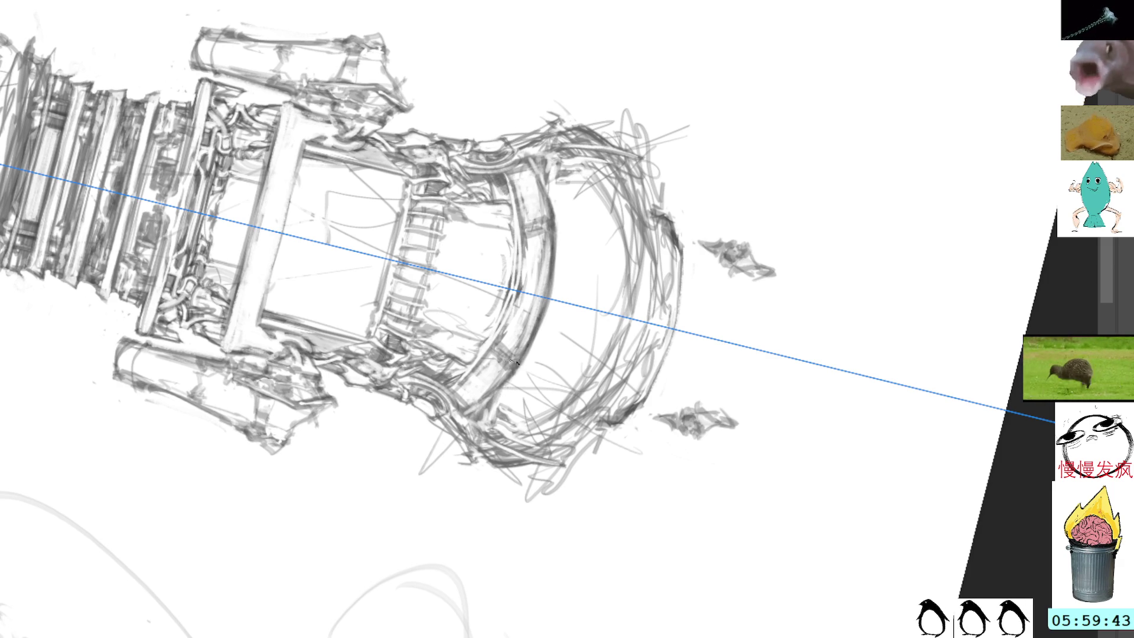
mouse_move(633, 214)
mouse_down()
mouse_move(596, 195)
mouse_move(549, 201)
mouse_up()
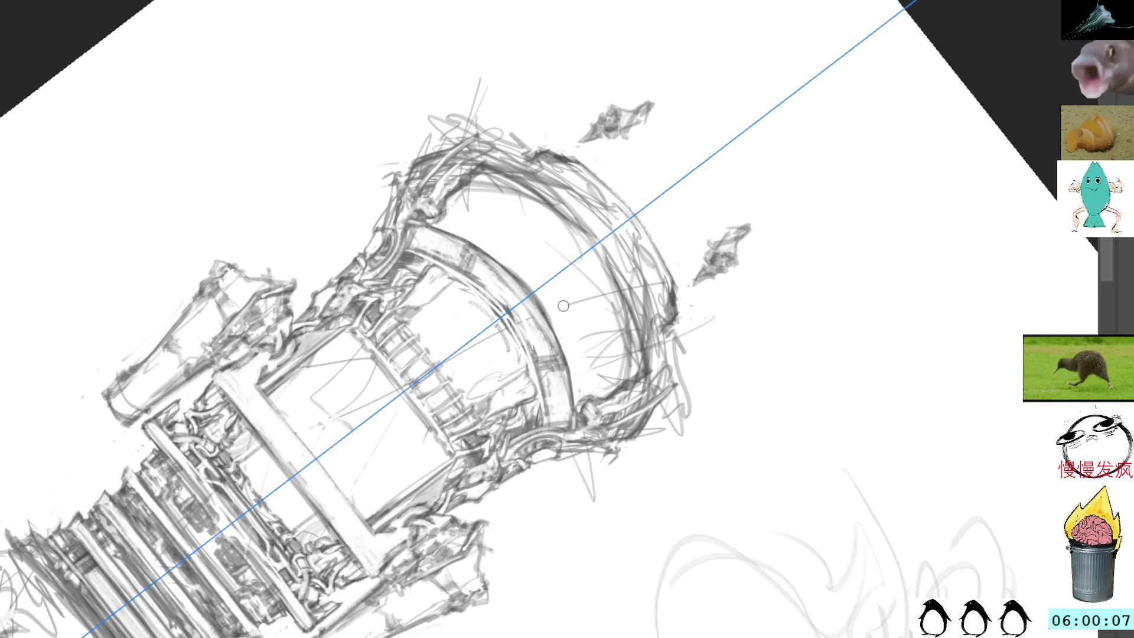
- Lighten stray lines inside the drum's rear rim and rework its right edge, undoing the last stroke
mouse_move(598, 315)
mouse_down()
mouse_move(625, 354)
mouse_move(614, 283)
mouse_move(646, 366)
mouse_move(614, 387)
mouse_move(652, 366)
mouse_move(645, 342)
mouse_move(659, 369)
mouse_move(620, 282)
mouse_up()
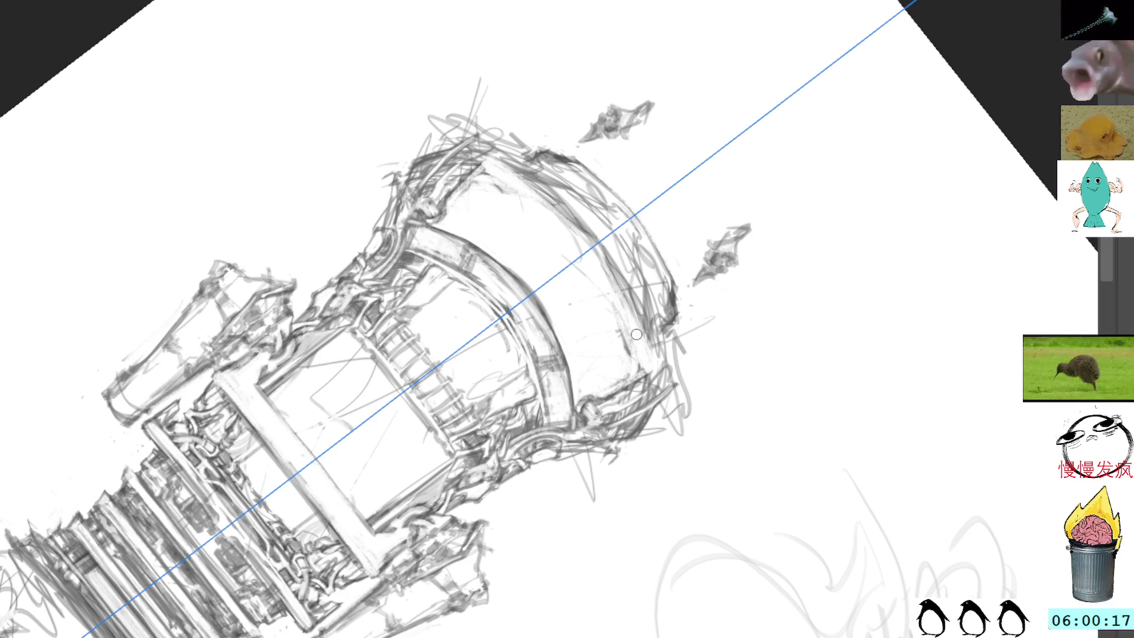
mouse_move(636, 326)
mouse_down()
mouse_move(656, 369)
mouse_move(677, 316)
mouse_move(679, 358)
mouse_move(669, 369)
mouse_move(670, 326)
mouse_move(656, 337)
mouse_move(662, 361)
mouse_move(659, 352)
mouse_up()
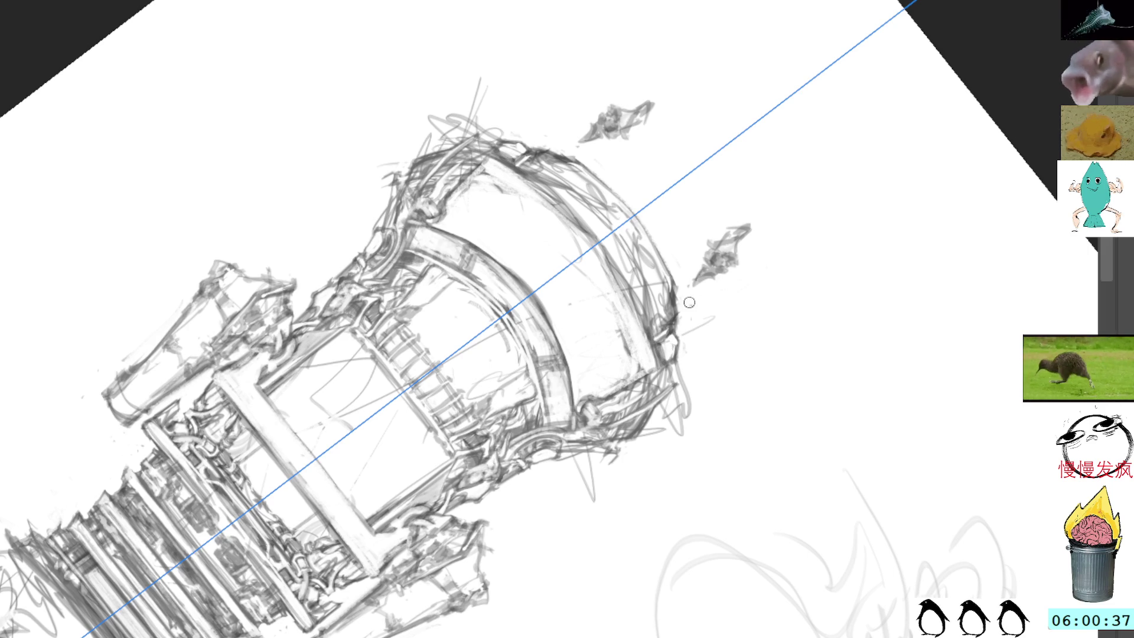
key(ctrl+z)
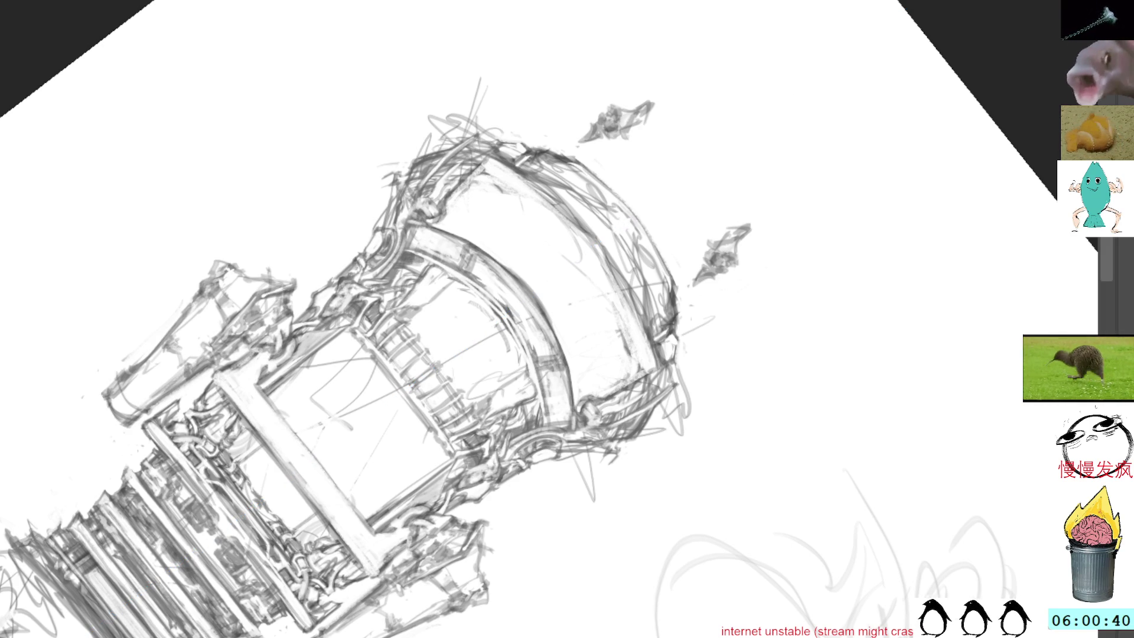
- Straighten the canvas view, center the muzzle, and turn on vertical mirror symmetry
key(5)
mouse_move(454, 426)
mouse_down()
mouse_move(454, 202)
mouse_move(477, 219)
mouse_up()
key(m)
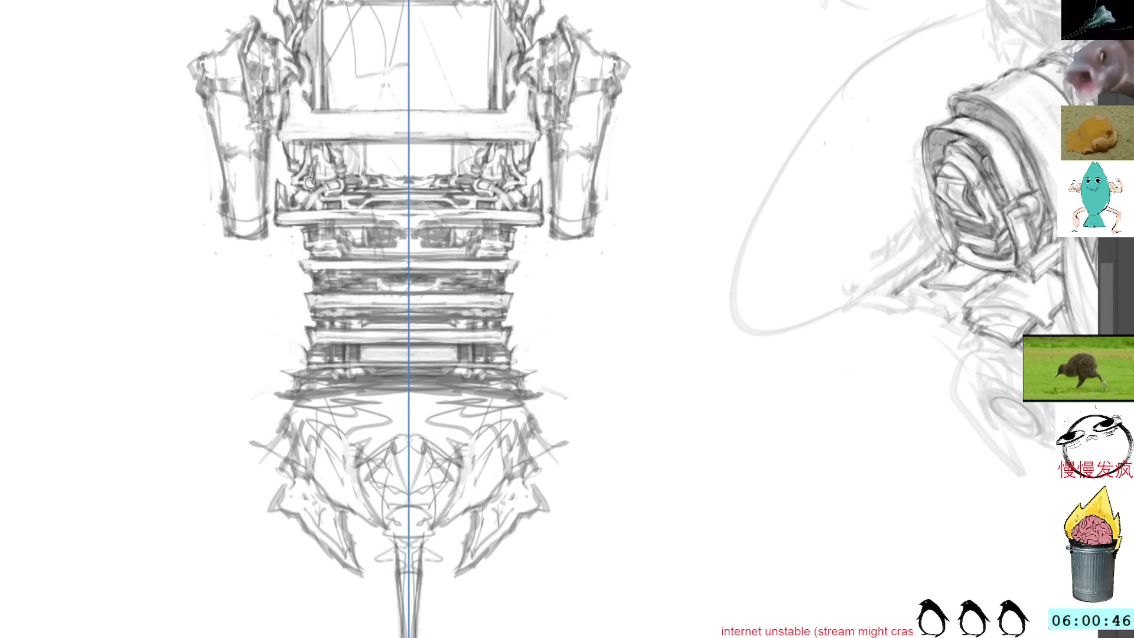
- Add mirrored strokes at the socket's upper edges, the muzzle's lower sides, and beside the central diamond
mouse_move(304, 177)
mouse_down()
mouse_move(316, 186)
mouse_move(304, 169)
mouse_move(319, 177)
mouse_move(313, 159)
mouse_move(317, 187)
mouse_move(307, 178)
mouse_move(313, 160)
mouse_move(320, 181)
mouse_move(310, 152)
mouse_move(322, 177)
mouse_move(310, 163)
mouse_move(311, 186)
mouse_up()
scroll(405, 225, down, 2)
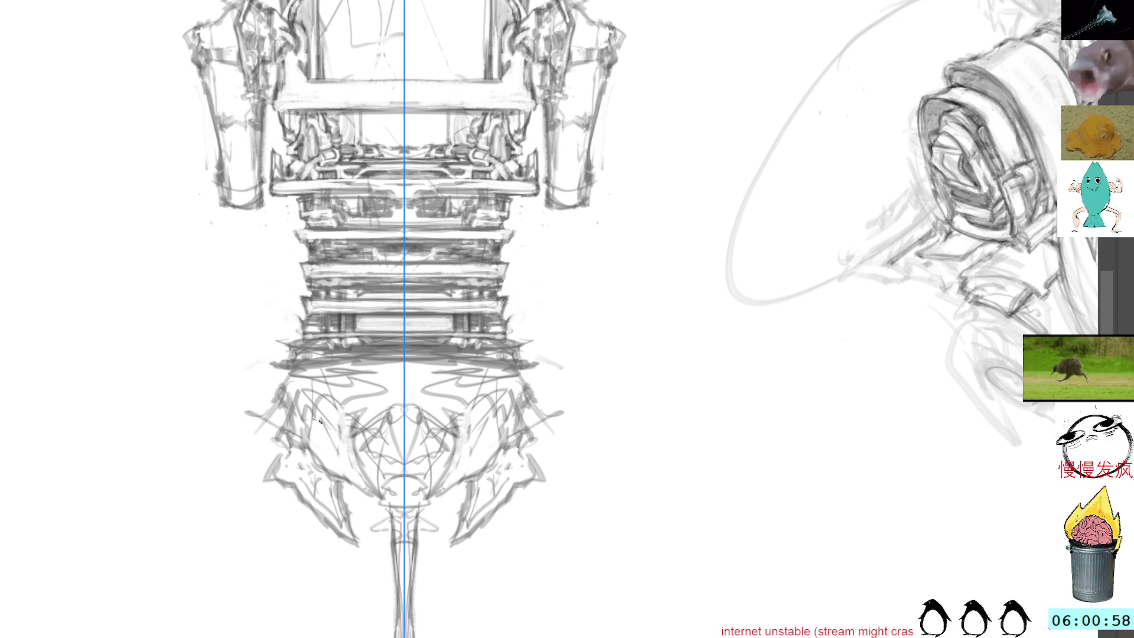
mouse_move(370, 468)
mouse_down()
mouse_move(359, 438)
mouse_move(382, 420)
mouse_move(378, 467)
mouse_move(366, 452)
mouse_move(375, 461)
mouse_up()
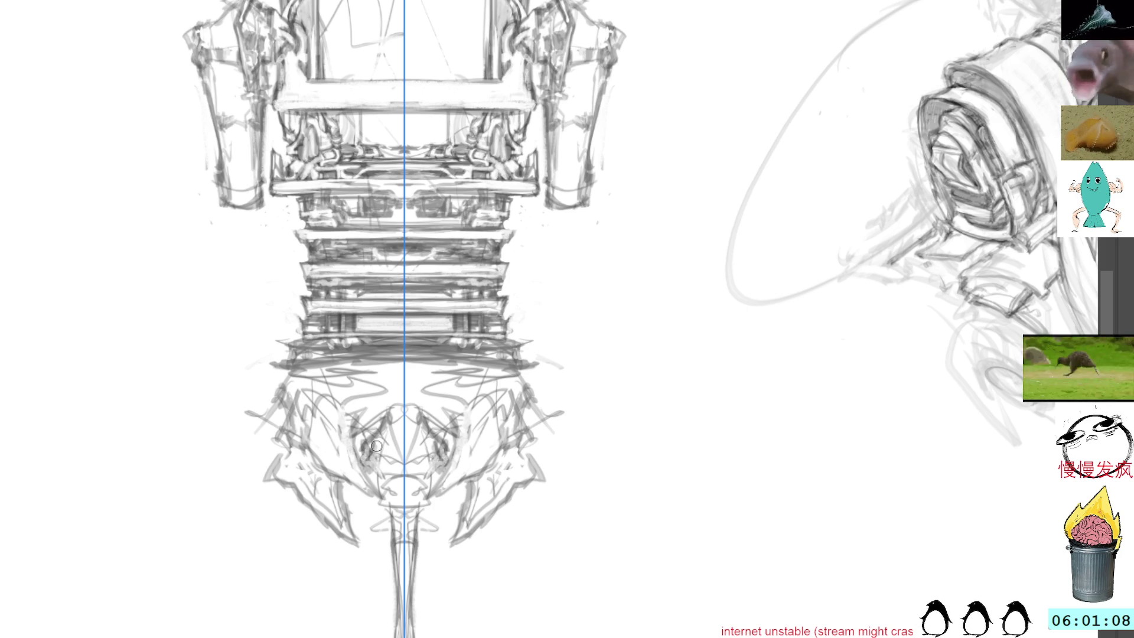
drag(434, 421, 454, 367)
mouse_move(386, 411)
mouse_down()
mouse_move(403, 423)
mouse_move(385, 408)
mouse_move(421, 394)
mouse_move(414, 387)
mouse_move(465, 384)
mouse_move(387, 381)
mouse_move(395, 407)
mouse_move(421, 400)
mouse_up()
- Darken the central diamond socket and hatch dense vertical comb-like teeth inside it
mouse_move(577, 245)
mouse_down()
mouse_move(690, 339)
mouse_move(641, 418)
mouse_up()
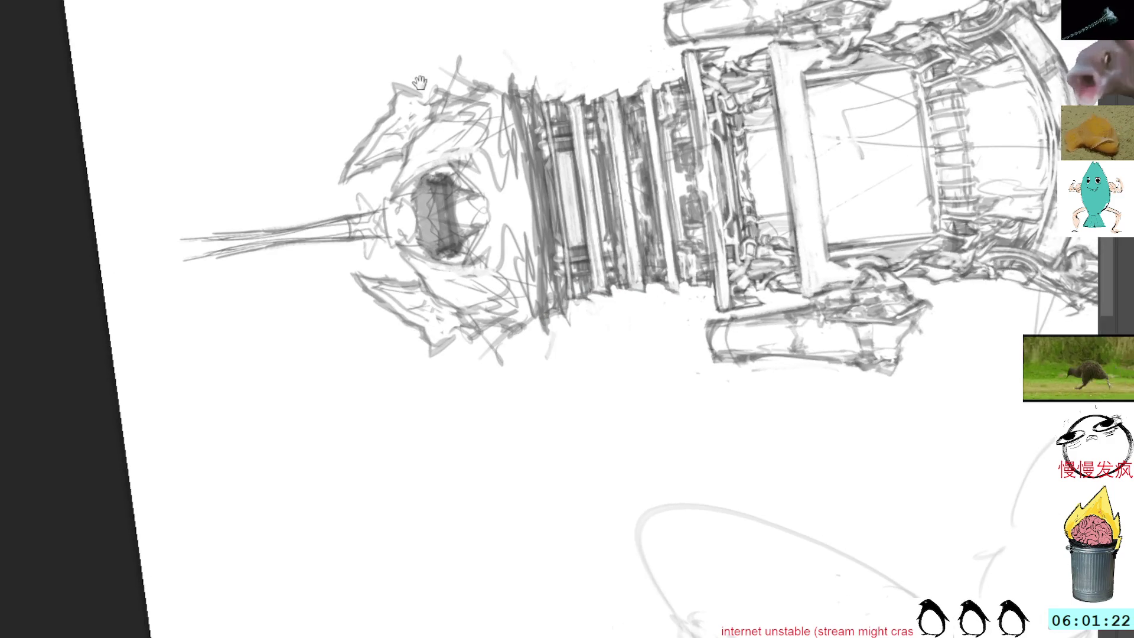
mouse_move(469, 250)
mouse_down()
mouse_move(490, 295)
mouse_move(509, 292)
mouse_move(682, 390)
mouse_move(661, 413)
mouse_up()
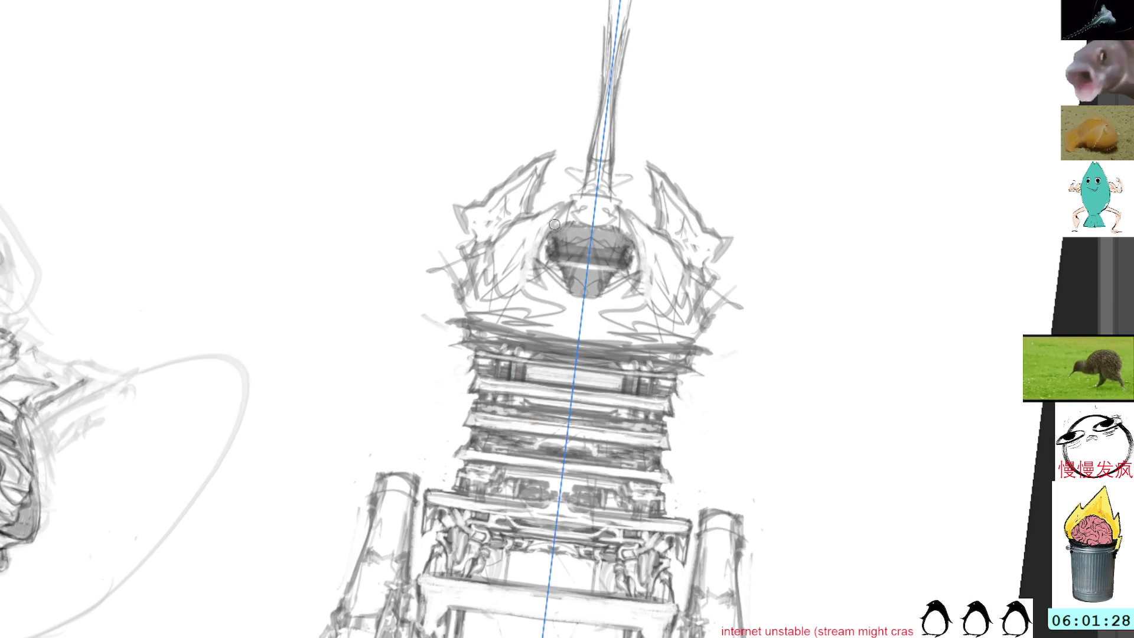
mouse_move(568, 280)
mouse_down()
mouse_move(582, 272)
mouse_move(584, 295)
mouse_move(578, 254)
mouse_move(582, 296)
mouse_move(593, 275)
mouse_move(585, 295)
mouse_move(581, 272)
mouse_up()
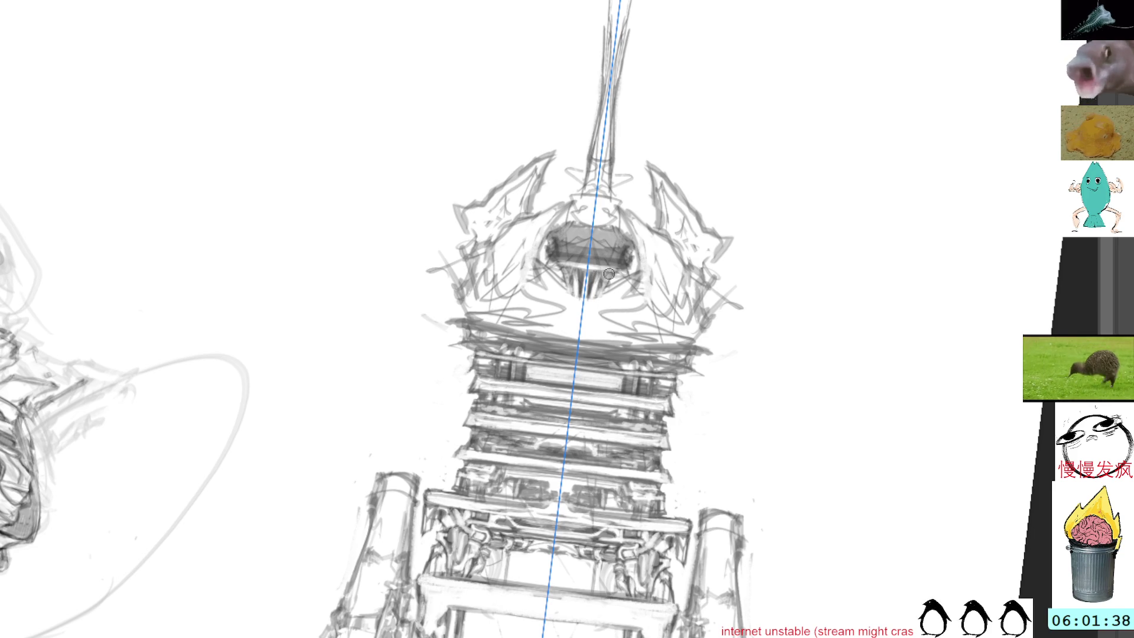
mouse_move(601, 282)
mouse_down()
mouse_move(603, 301)
mouse_move(564, 292)
mouse_move(611, 300)
mouse_up()
mouse_move(699, 137)
mouse_down()
mouse_move(767, 283)
mouse_move(762, 319)
mouse_up()
mouse_move(555, 313)
mouse_down()
mouse_move(582, 392)
mouse_move(579, 384)
mouse_up()
mouse_move(549, 307)
mouse_down()
mouse_move(570, 329)
mouse_move(568, 390)
mouse_up()
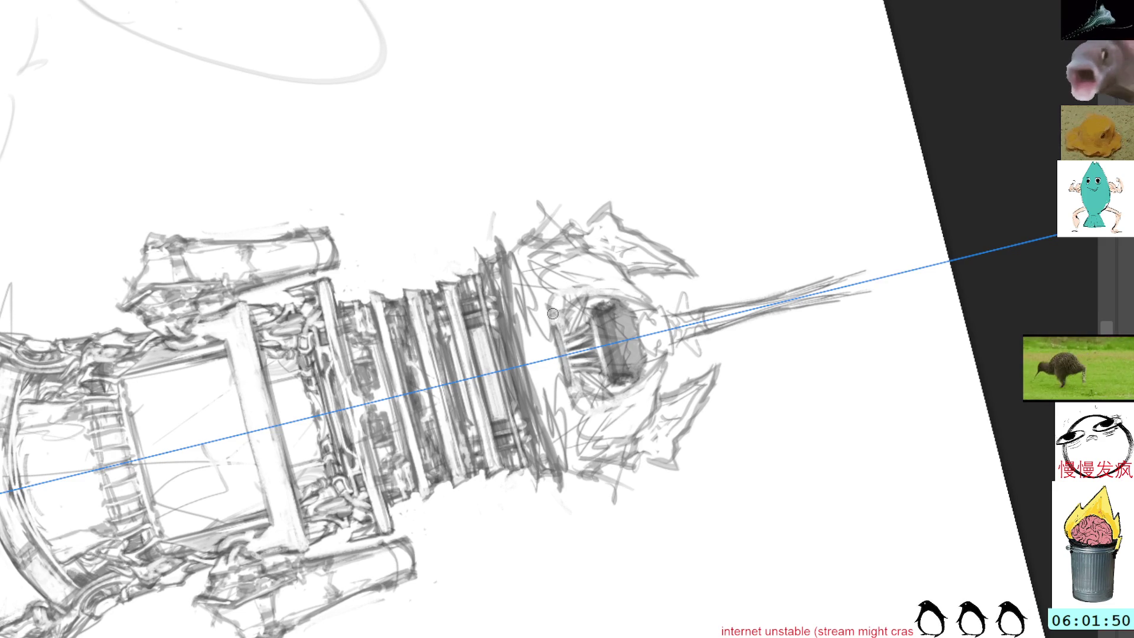
- Strengthen the socket teeth's lower-left edge, then rotate the view about 60° clockwise
drag(558, 324, 575, 396)
mouse_move(564, 356)
mouse_down()
mouse_move(582, 403)
mouse_move(591, 386)
mouse_move(592, 430)
mouse_up()
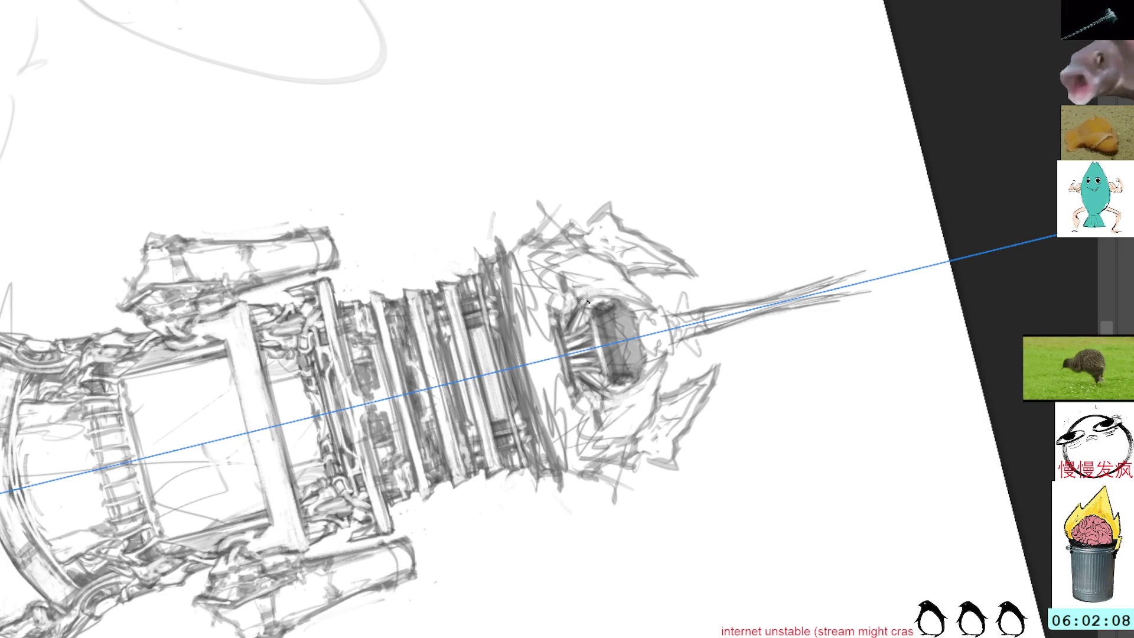
key(r)
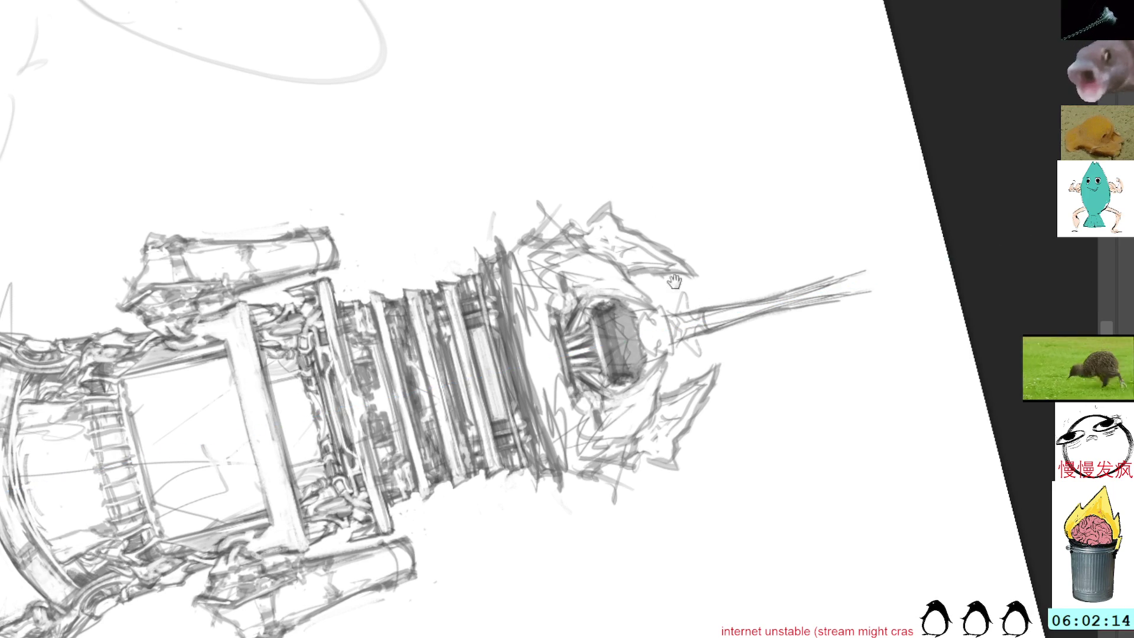
drag(680, 288, 538, 137)
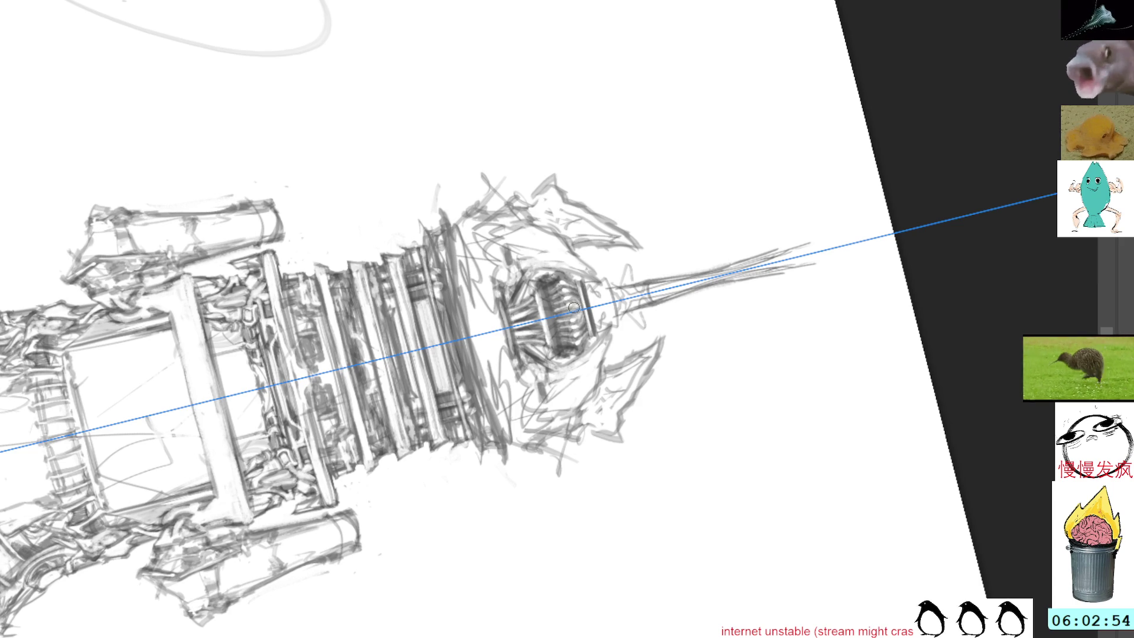
key(r)
mouse_move(675, 154)
mouse_down()
mouse_move(673, 348)
mouse_move(596, 215)
mouse_up()
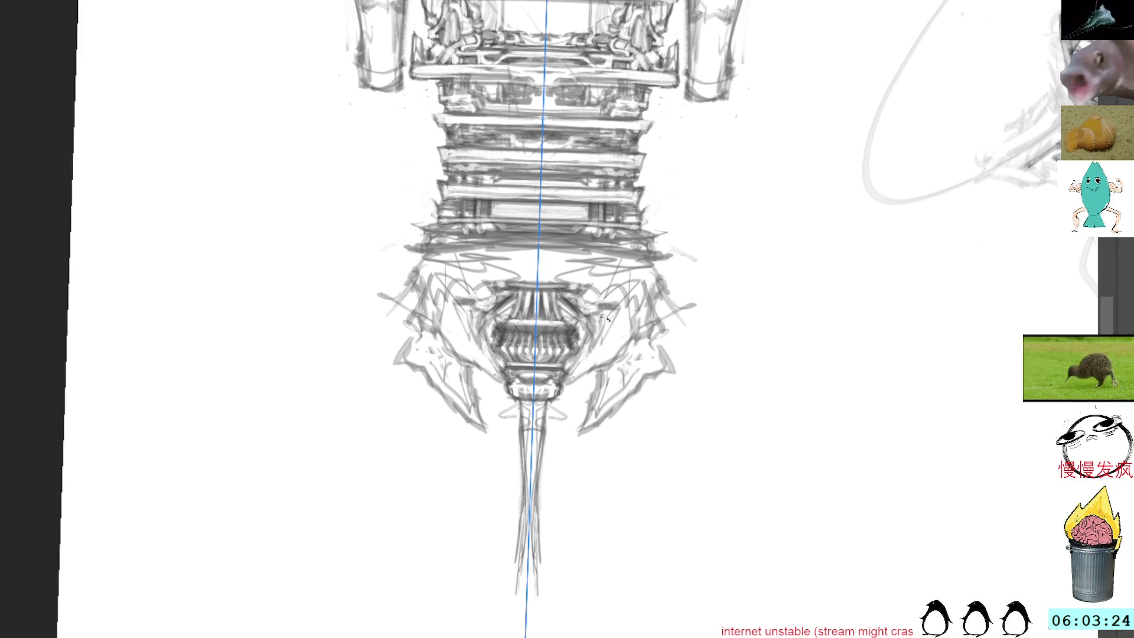
- Lighten strokes beside the grille and shade the tail top below it, undoing the excess shading
drag(605, 319, 608, 331)
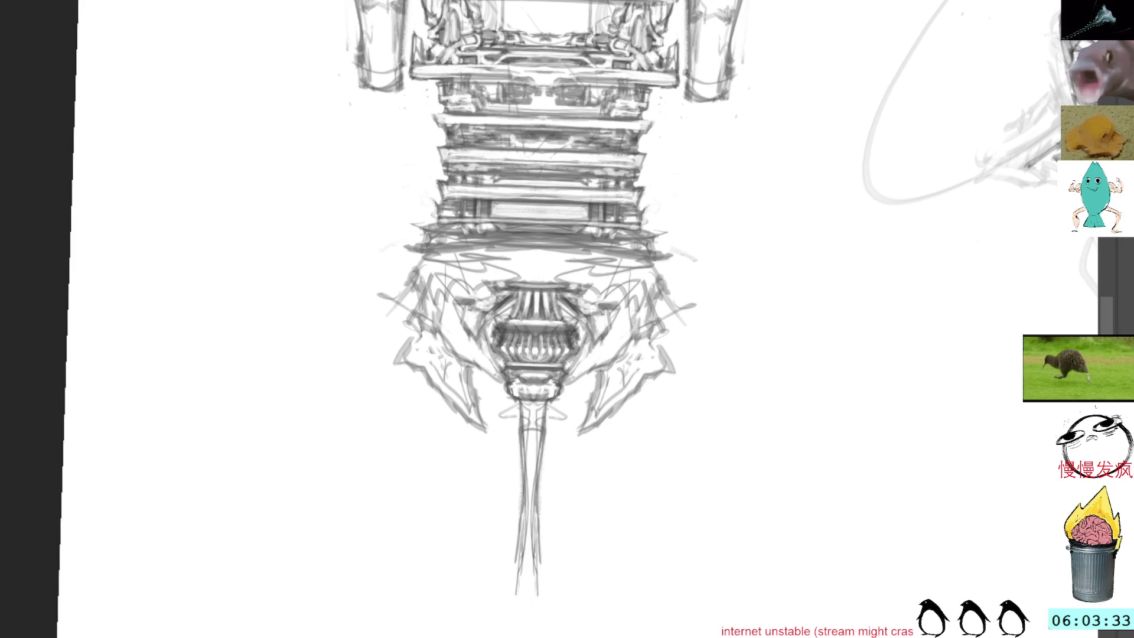
key(Escape)
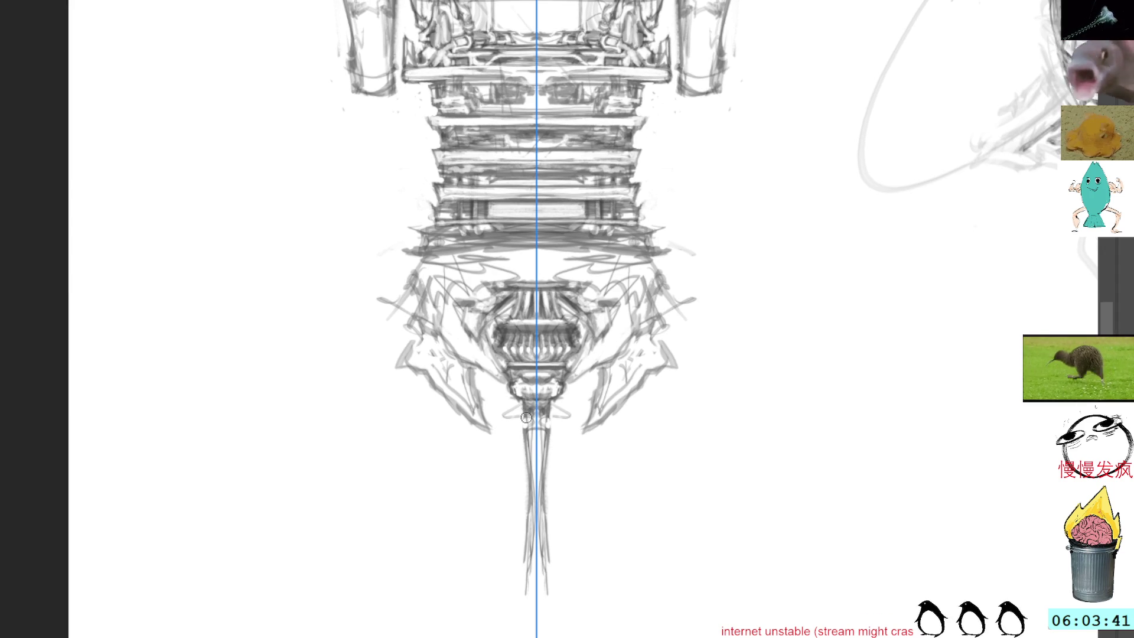
drag(517, 426, 523, 434)
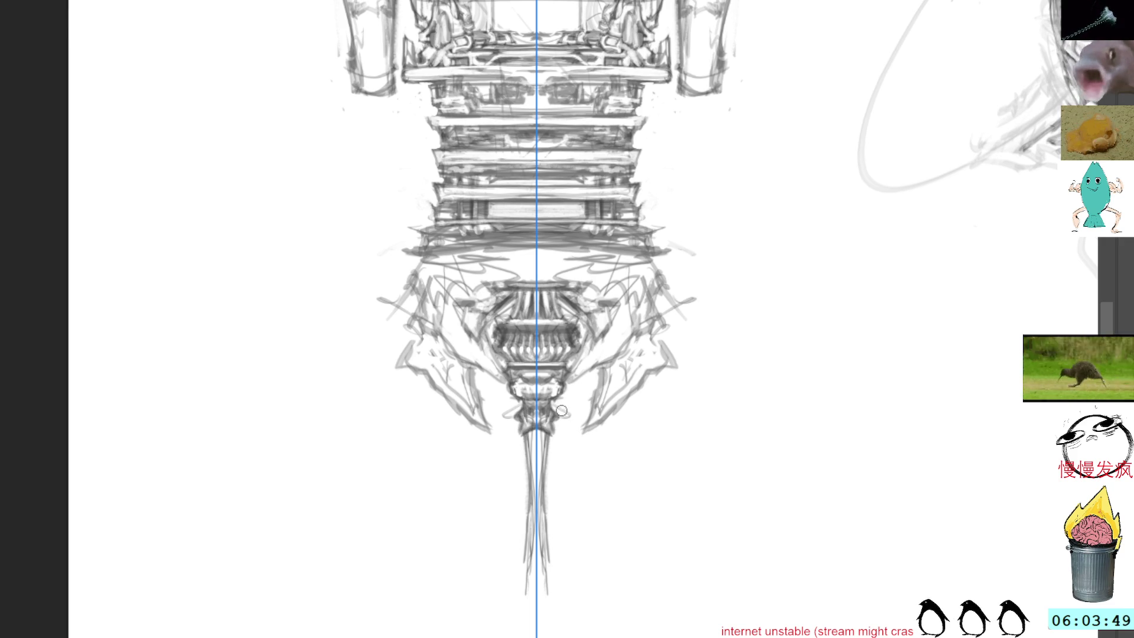
drag(555, 411, 569, 415)
key(ctrl+z)
drag(675, 173, 678, 299)
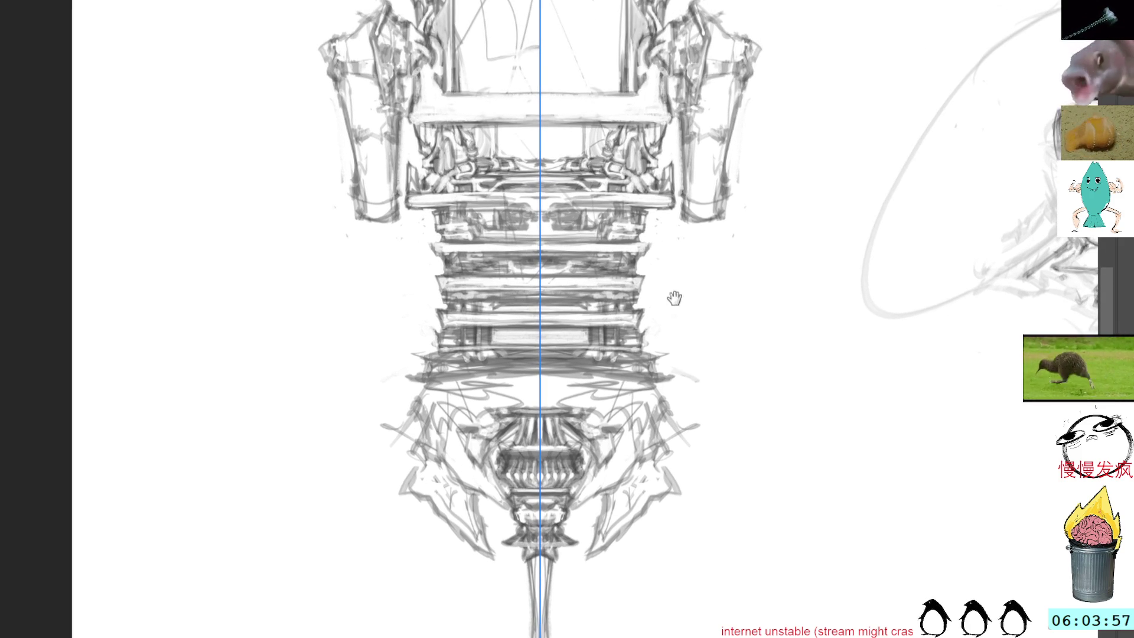
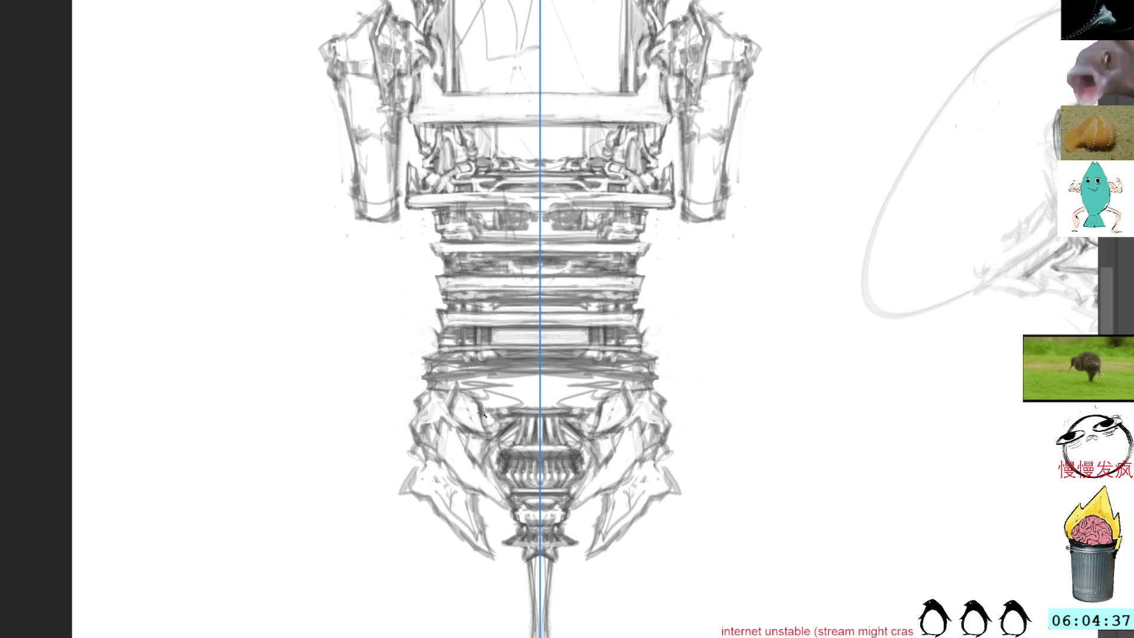
- Add mirrored grey strokes to the lower mechanism and erase a stray line there
drag(488, 356, 441, 339)
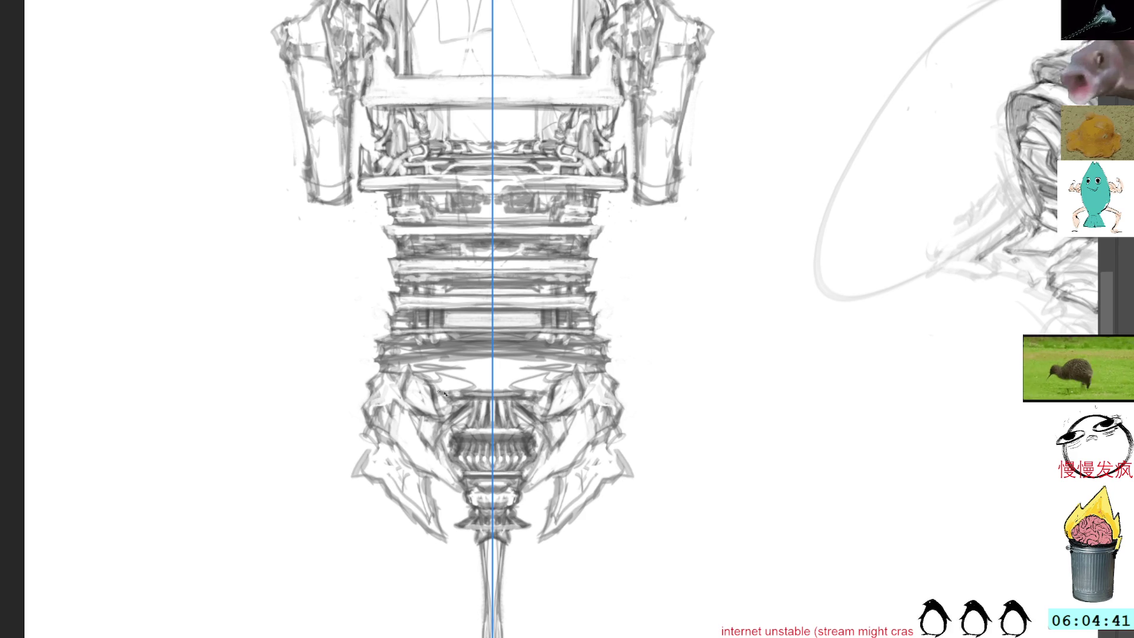
drag(443, 382, 473, 383)
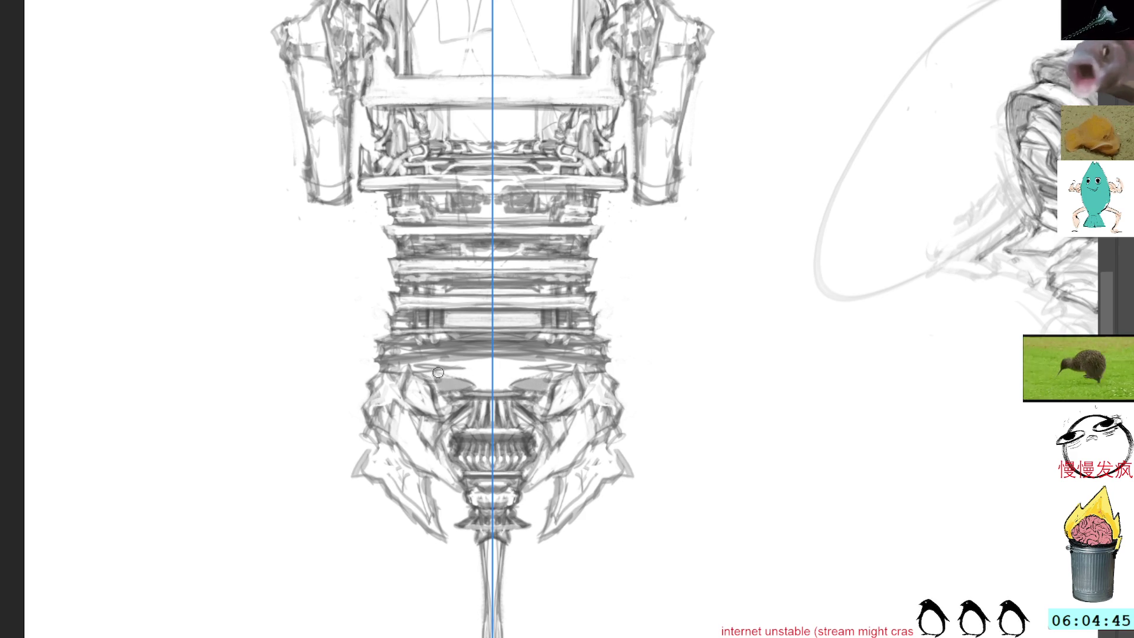
mouse_move(434, 378)
mouse_down()
mouse_move(452, 385)
mouse_move(452, 373)
mouse_move(456, 392)
mouse_move(433, 383)
mouse_move(455, 393)
mouse_up()
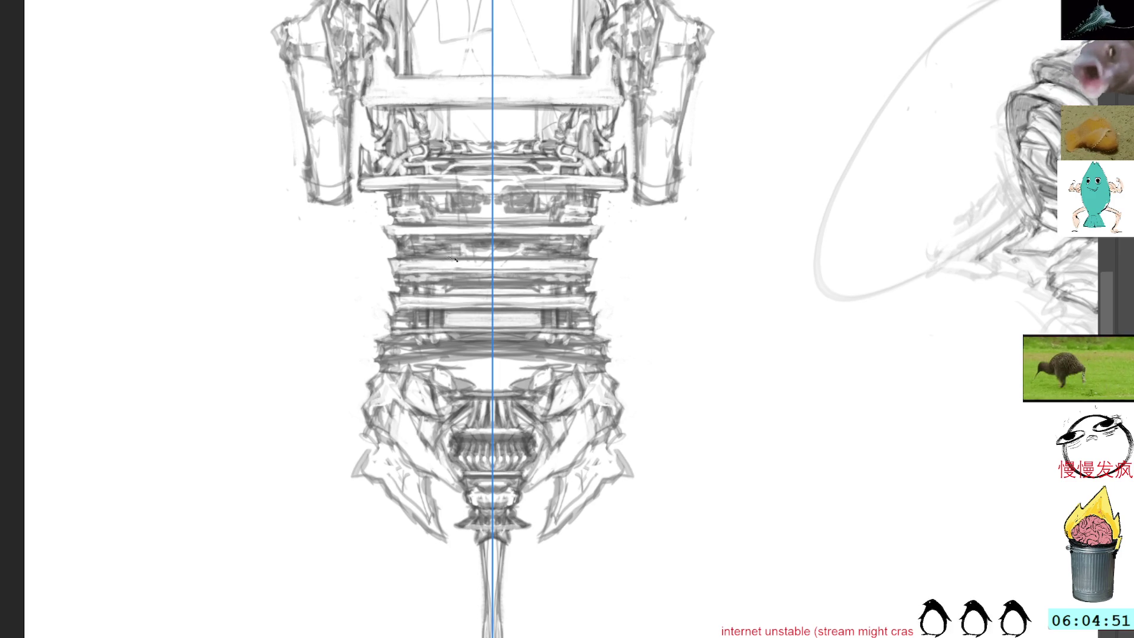
mouse_move(460, 213)
mouse_down()
mouse_move(446, 413)
mouse_move(441, 216)
mouse_up()
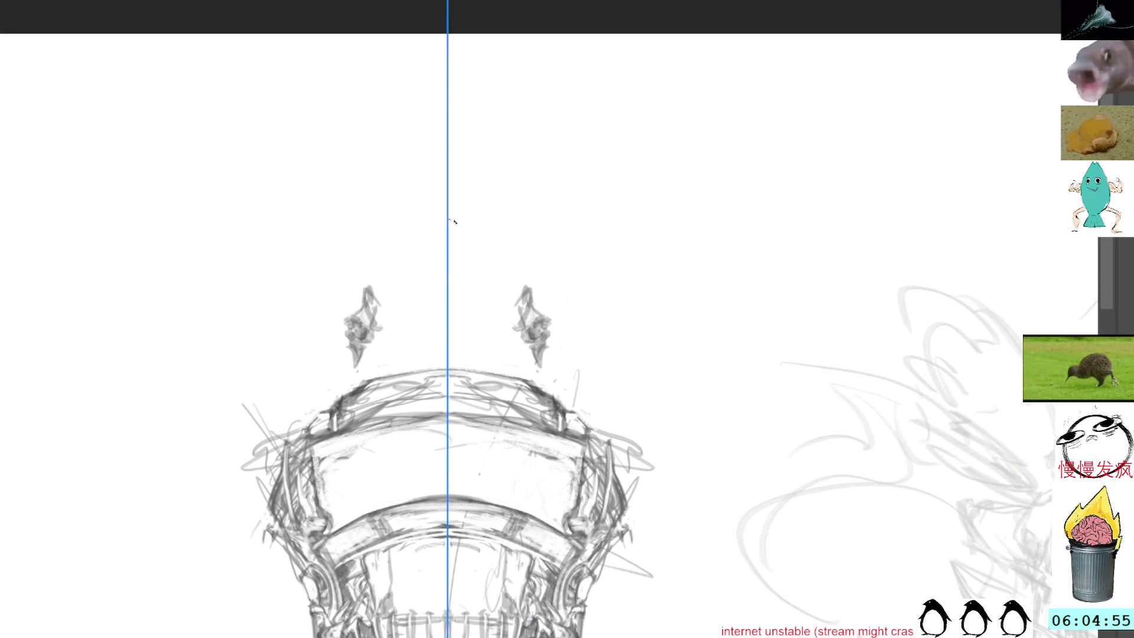
- Lighten the horns, then add a dark mirrored stroke to both horns
mouse_move(535, 310)
mouse_down()
mouse_move(548, 349)
mouse_move(536, 366)
mouse_move(525, 313)
mouse_up()
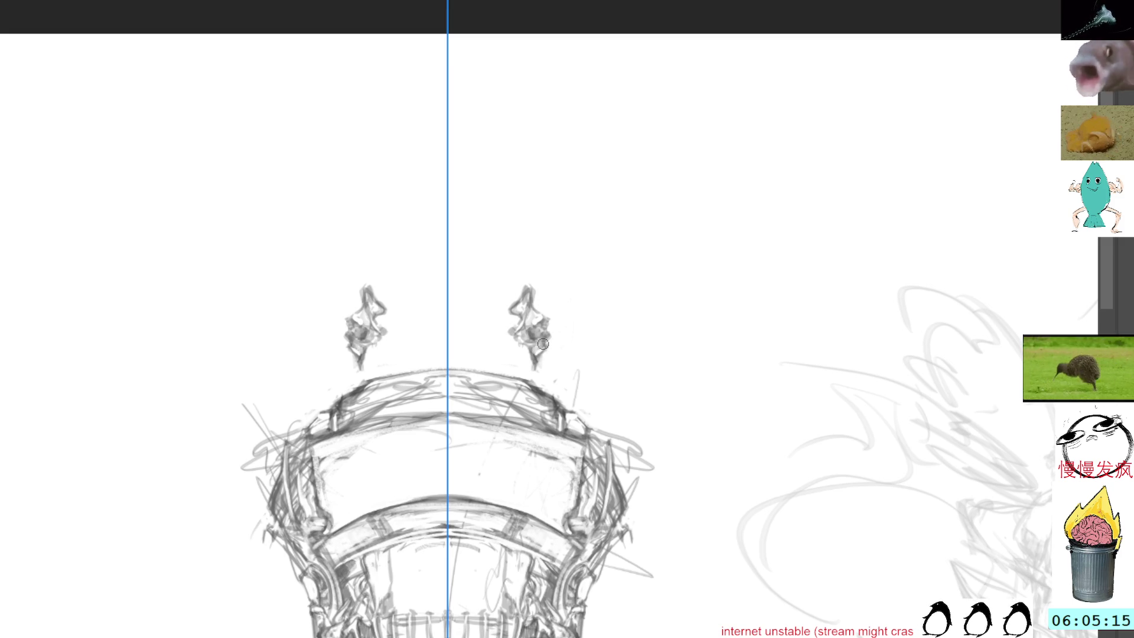
drag(548, 338, 538, 373)
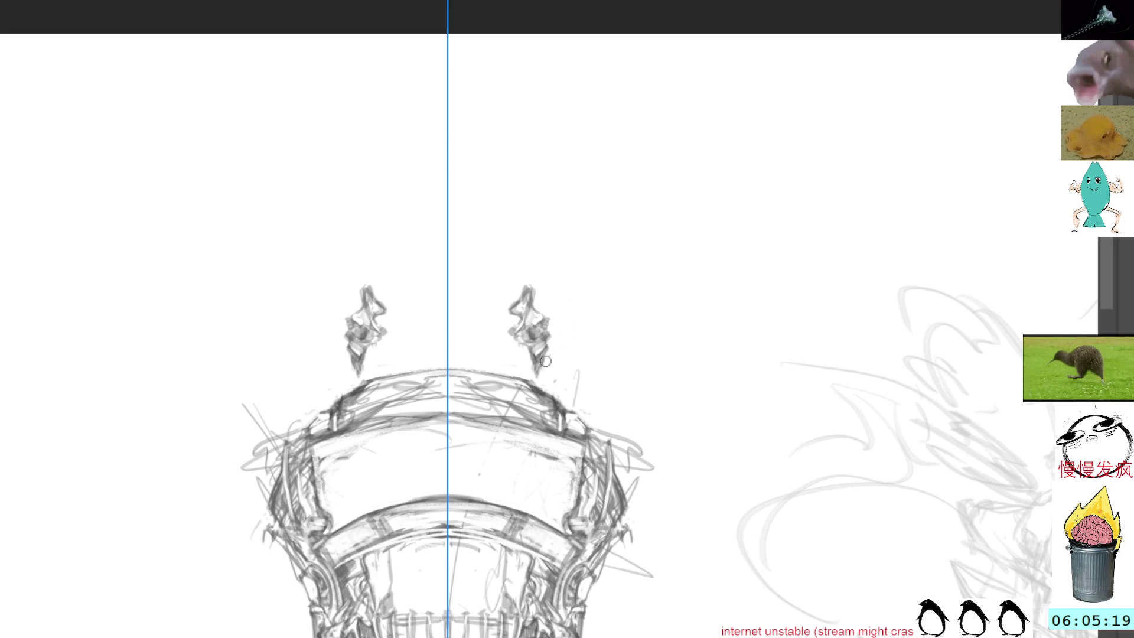
drag(533, 213, 481, 55)
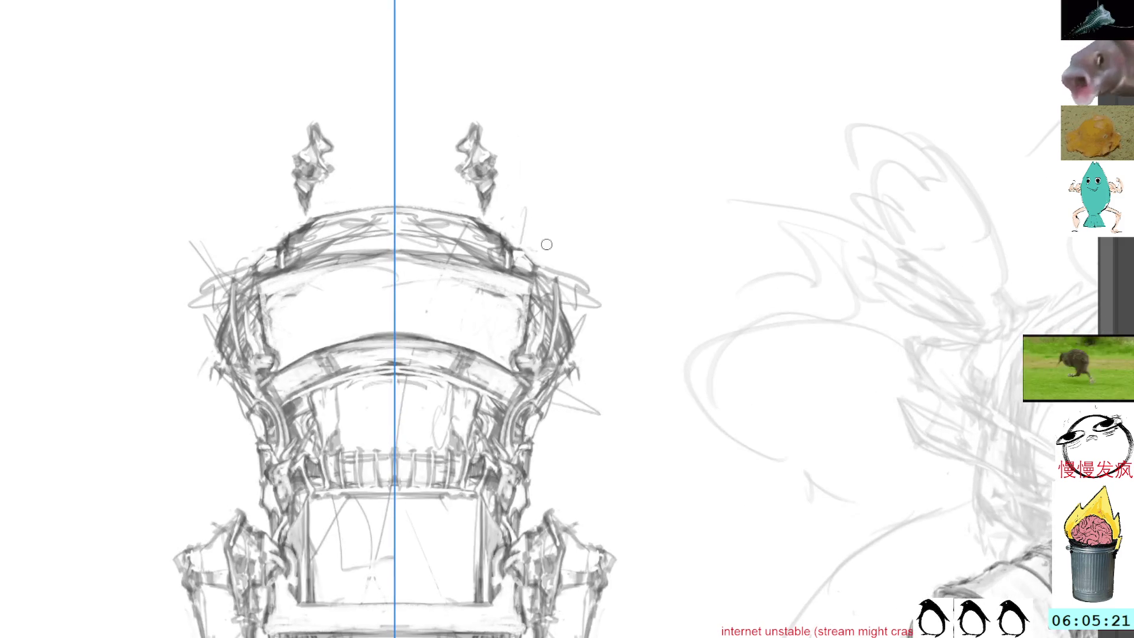
- Rework the housing's side edges with mirrored strokes, undoing one bad stroke
drag(561, 295, 558, 288)
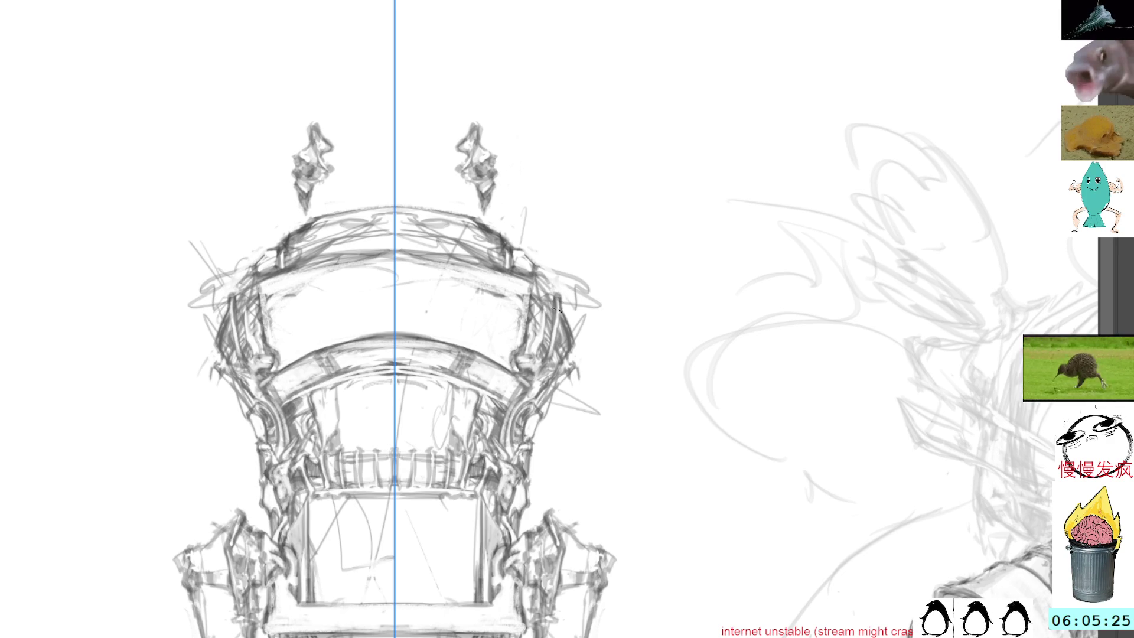
mouse_move(576, 367)
mouse_down()
mouse_move(567, 375)
mouse_move(579, 284)
mouse_up()
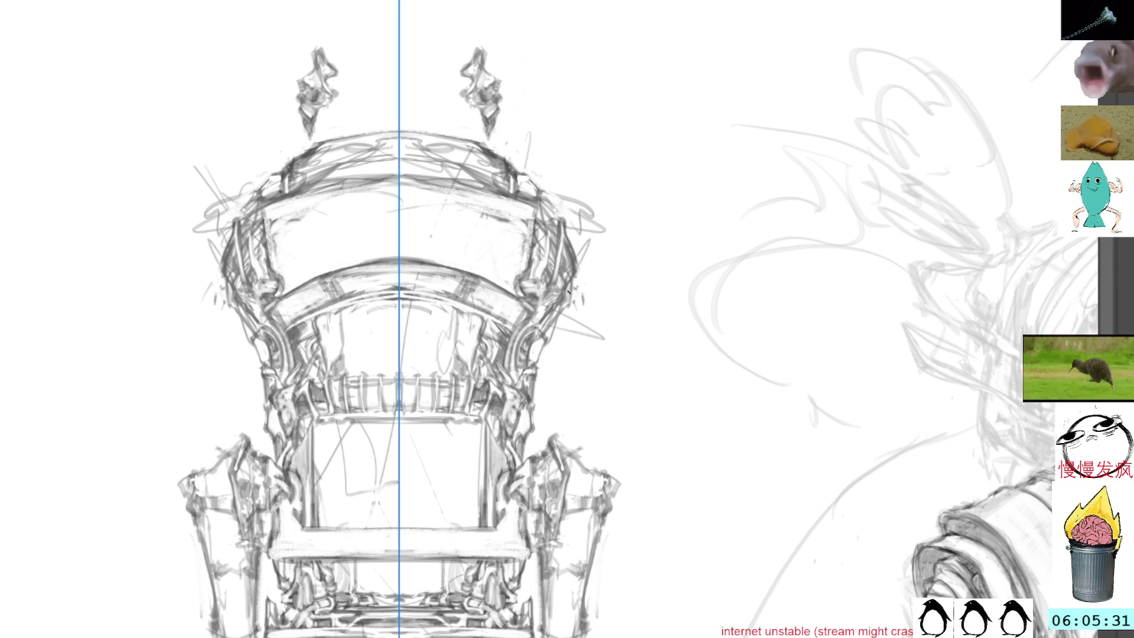
drag(562, 301, 579, 285)
key(ctrl+z)
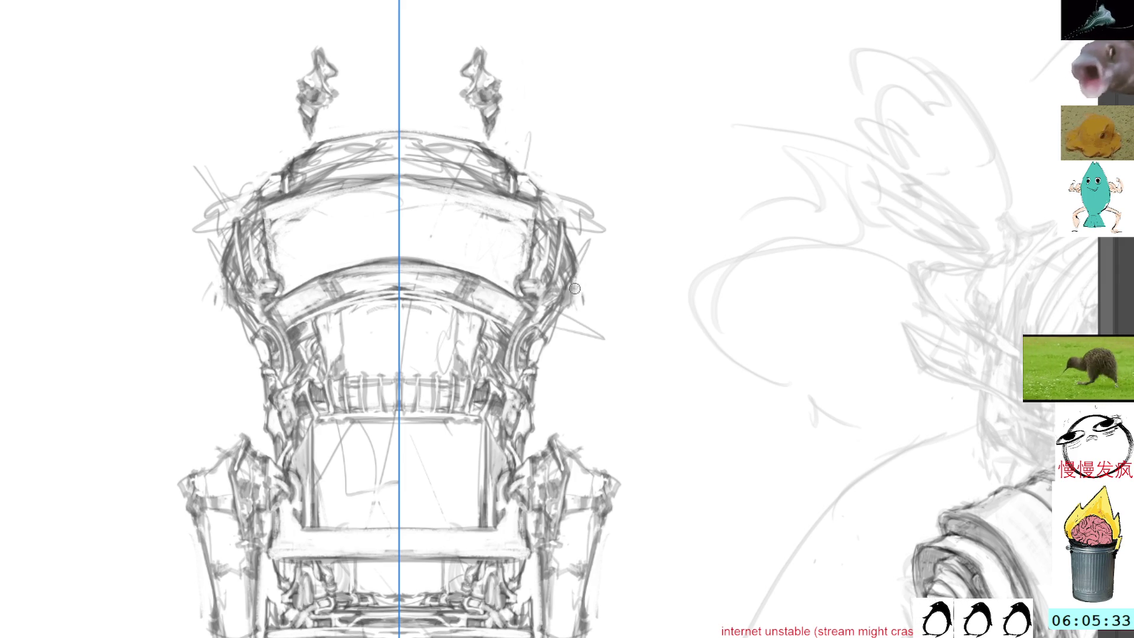
key(l)
mouse_move(586, 196)
mouse_down()
mouse_move(591, 240)
mouse_move(562, 194)
mouse_move(612, 243)
mouse_up()
key(b)
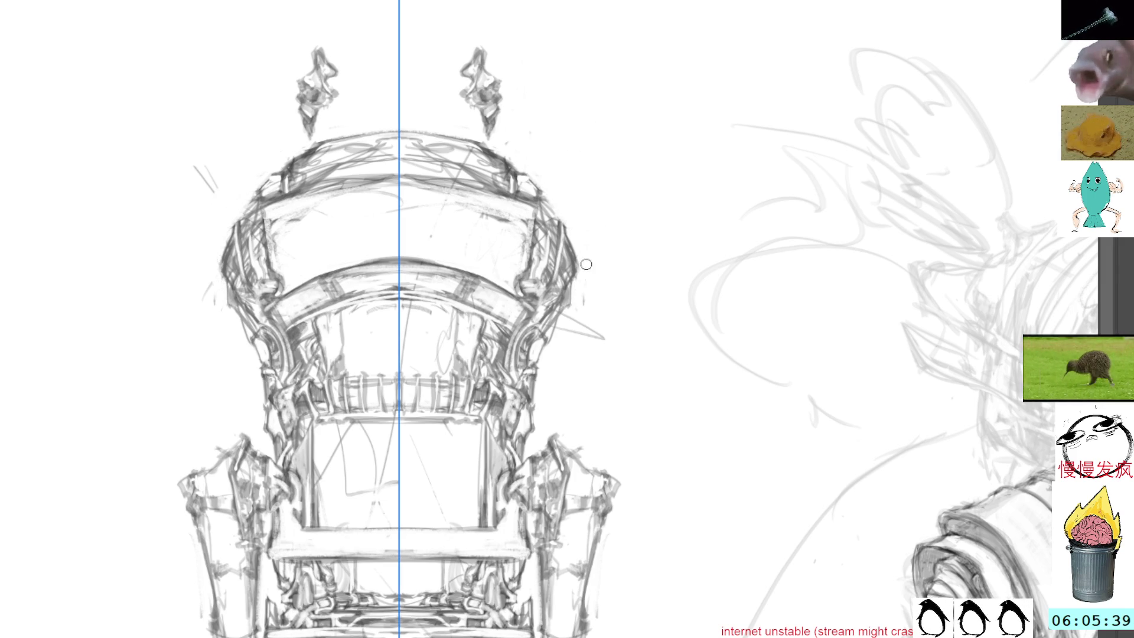
- Erase stray marks and lighten small lines along both housing sides
mouse_move(565, 233)
mouse_down()
mouse_move(573, 255)
mouse_move(565, 231)
mouse_up()
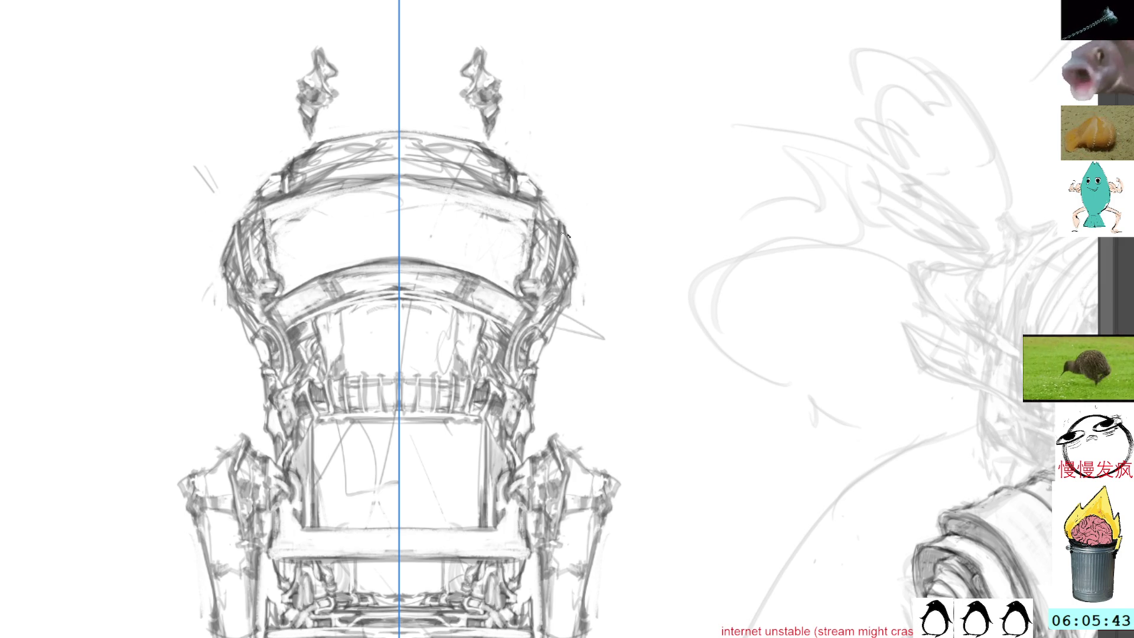
mouse_move(560, 176)
mouse_down()
mouse_move(581, 246)
mouse_move(572, 286)
mouse_move(566, 278)
mouse_move(577, 284)
mouse_move(564, 258)
mouse_up()
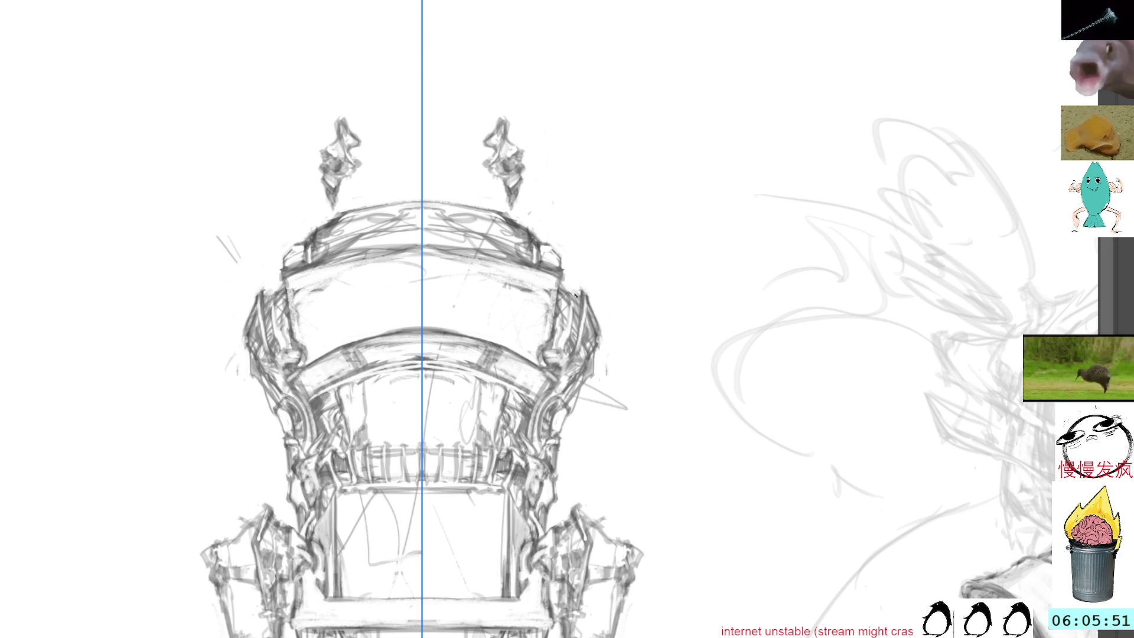
drag(571, 292, 571, 337)
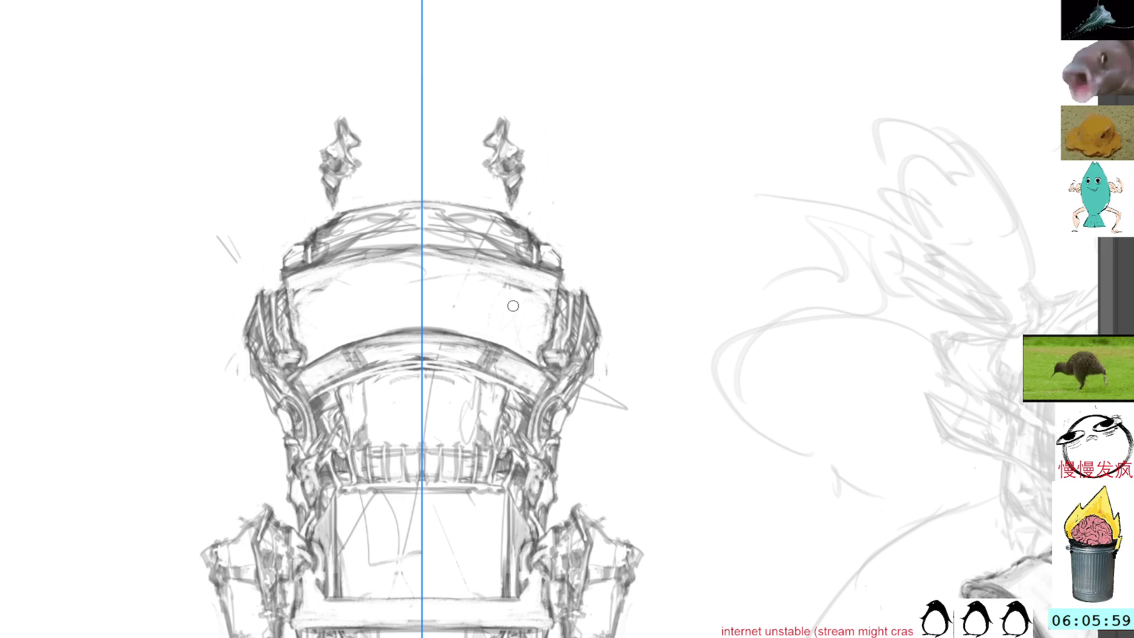
drag(479, 303, 503, 196)
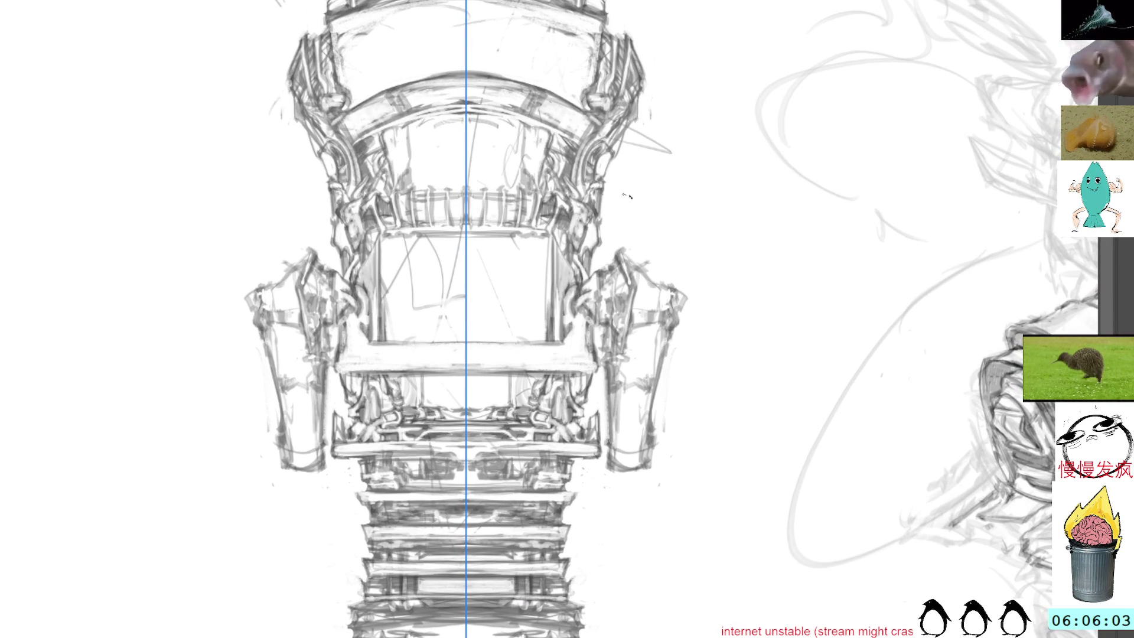
- Zoom out to the mechanism beside the girl and lasso its right half
drag(637, 250, 592, 276)
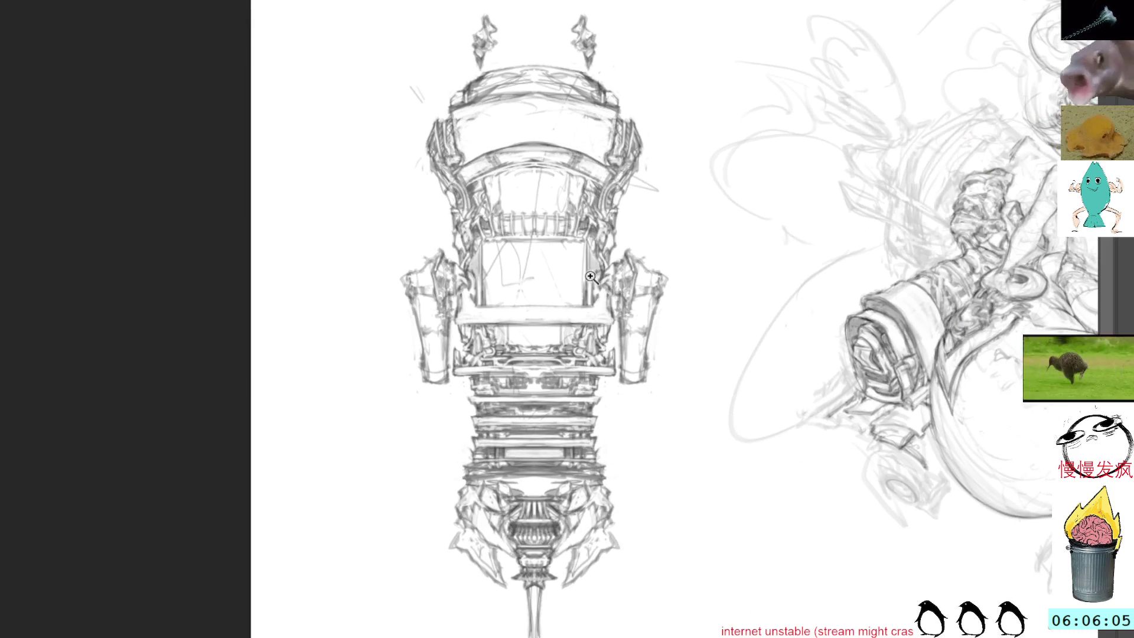
drag(653, 241, 511, 249)
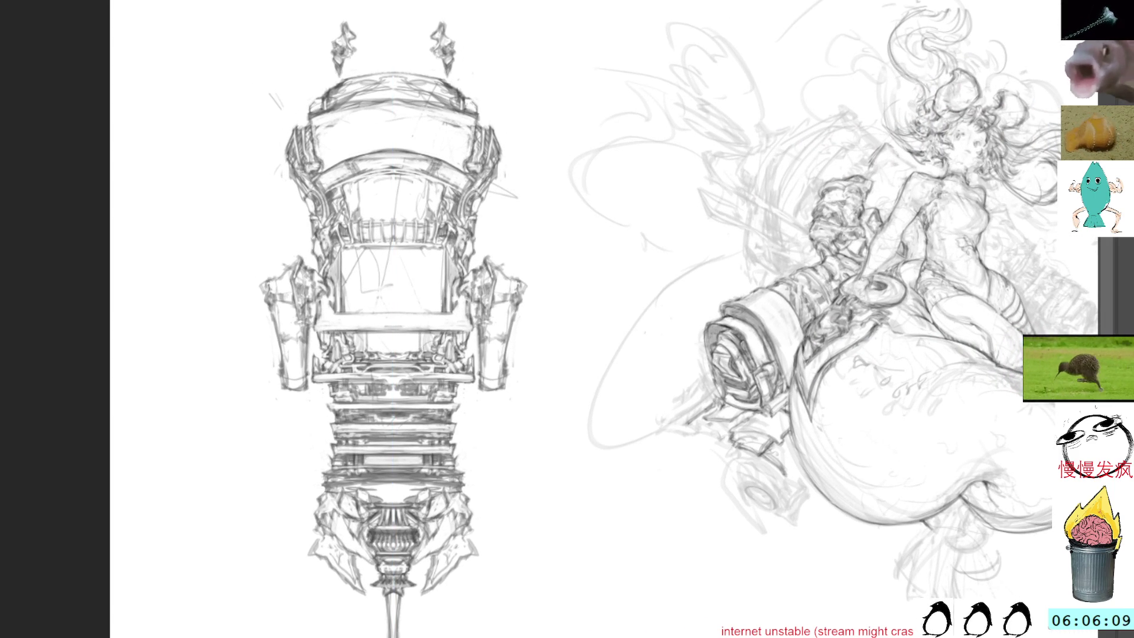
mouse_move(459, 2)
mouse_down()
mouse_move(405, 1)
mouse_move(397, 29)
mouse_move(366, 44)
mouse_move(354, 82)
mouse_move(359, 319)
mouse_move(332, 518)
mouse_move(343, 553)
mouse_move(378, 588)
mouse_move(381, 614)
mouse_move(534, 635)
mouse_move(555, 280)
mouse_move(532, 1)
mouse_up()
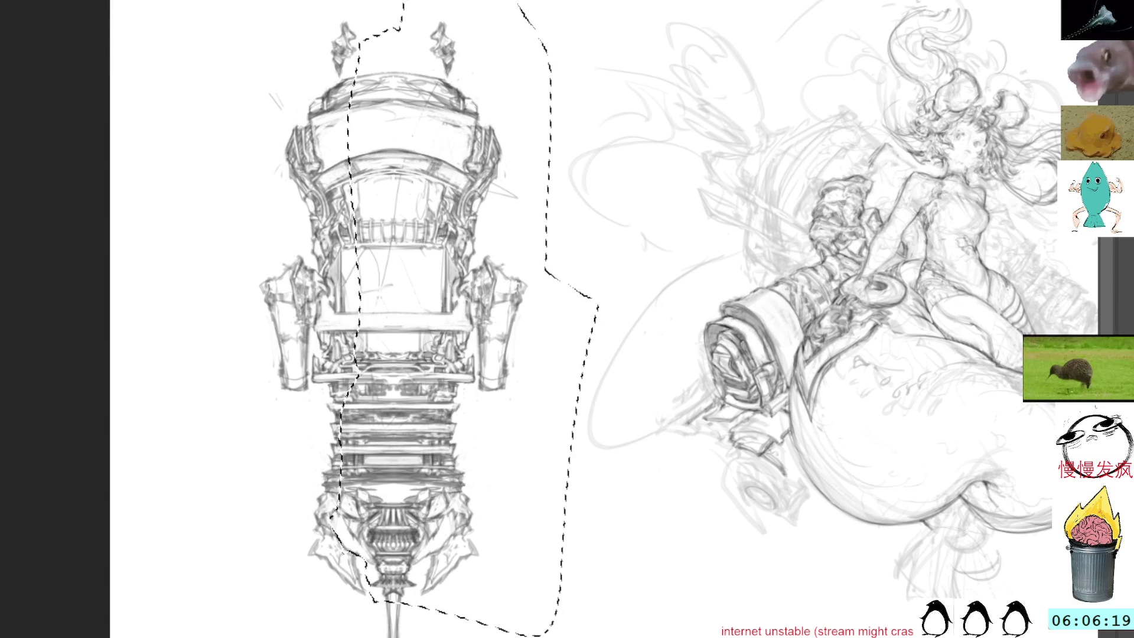
drag(413, 295, 449, 280)
key(ctrl+t)
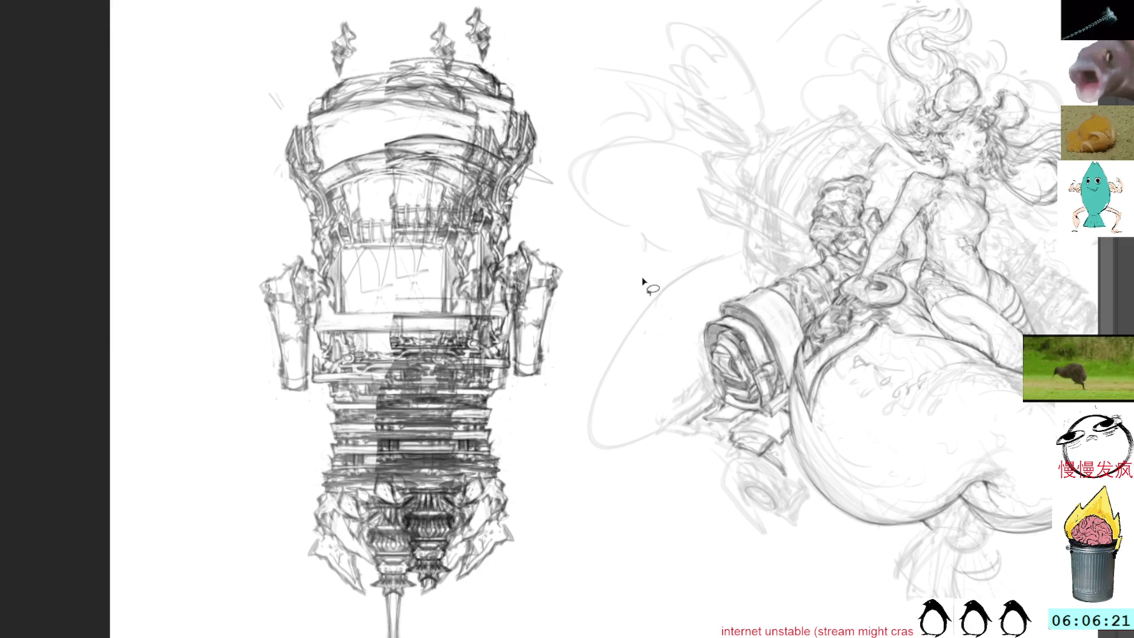
mouse_move(718, 227)
mouse_down()
mouse_move(574, 112)
mouse_move(563, 84)
mouse_up()
scroll(649, 265, up, 2)
mouse_move(868, 331)
mouse_down()
mouse_move(747, 328)
mouse_move(732, 413)
mouse_move(712, 437)
mouse_move(815, 258)
mouse_move(830, 309)
mouse_move(829, 298)
mouse_up()
mouse_move(646, 427)
mouse_down()
mouse_move(817, 370)
mouse_move(750, 392)
mouse_move(688, 455)
mouse_up()
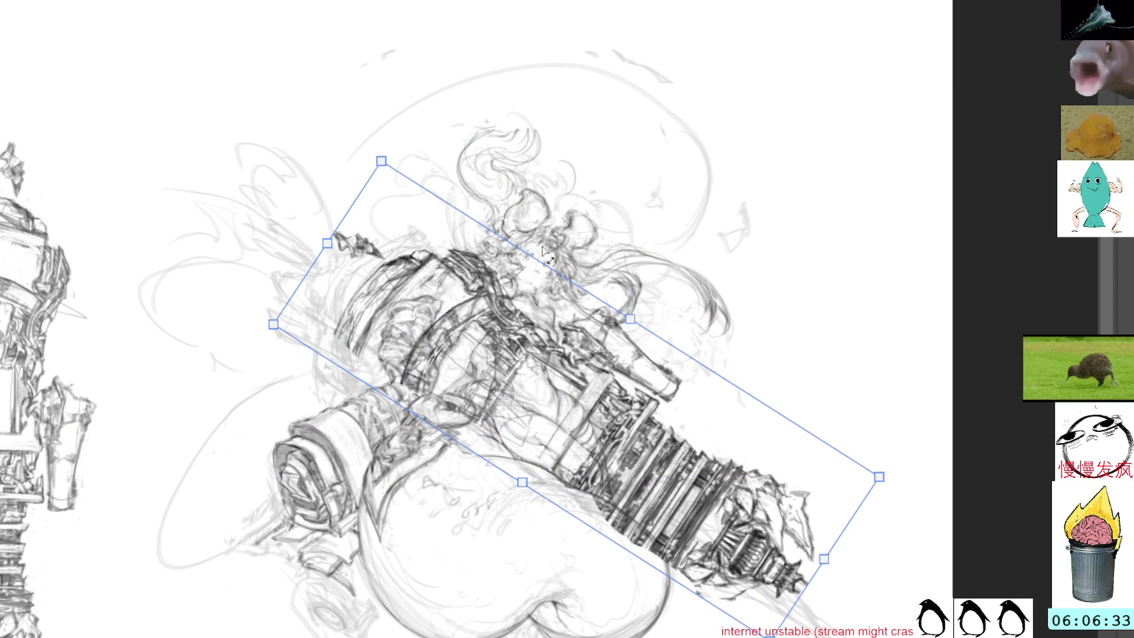
mouse_move(383, 153)
mouse_down()
mouse_move(417, 146)
mouse_move(418, 167)
mouse_move(382, 172)
mouse_move(405, 166)
mouse_move(411, 141)
mouse_up()
drag(569, 375, 503, 356)
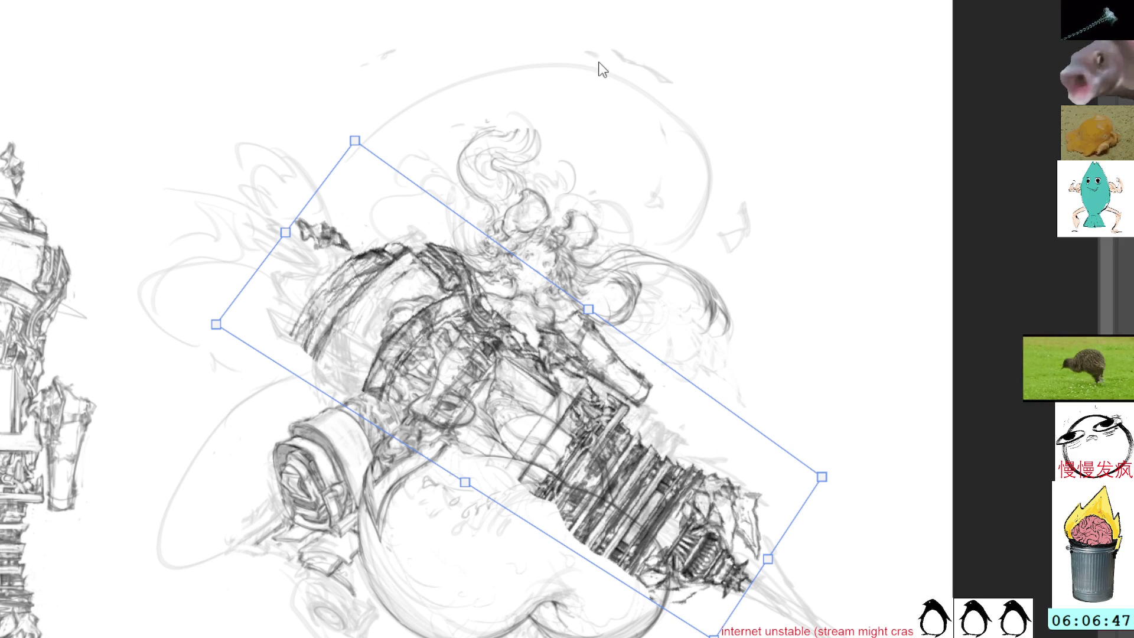
key(ctrl+z)
key(ctrl+z)
key(ctrl+z)
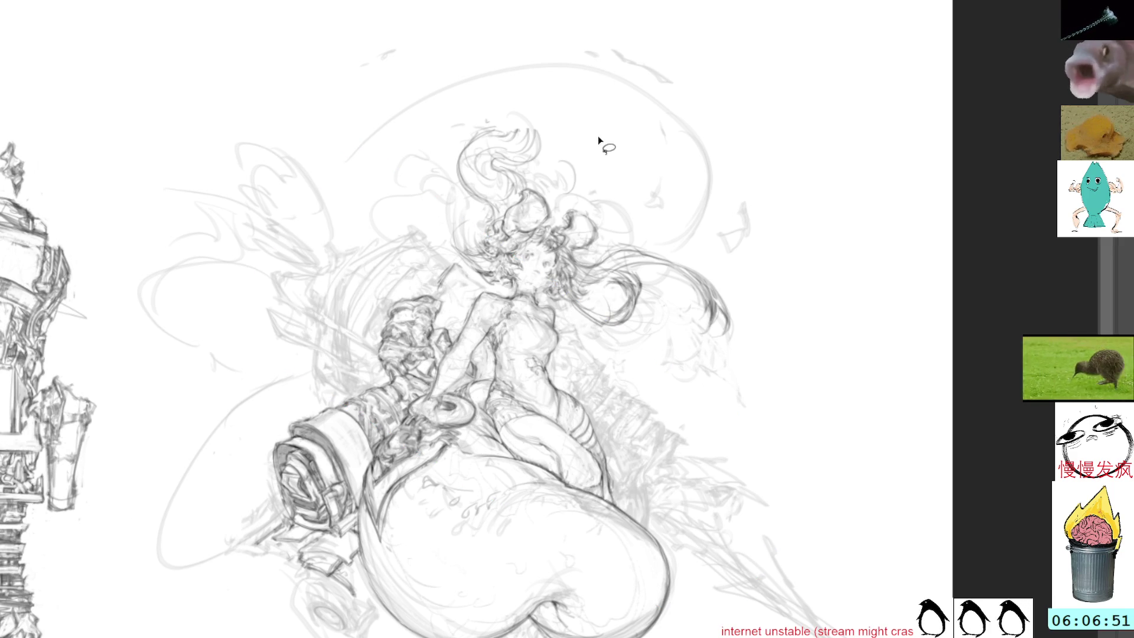
- Paste the tower copy, rotate it about 54° and distort its corners into perspective
key(ctrl+v)
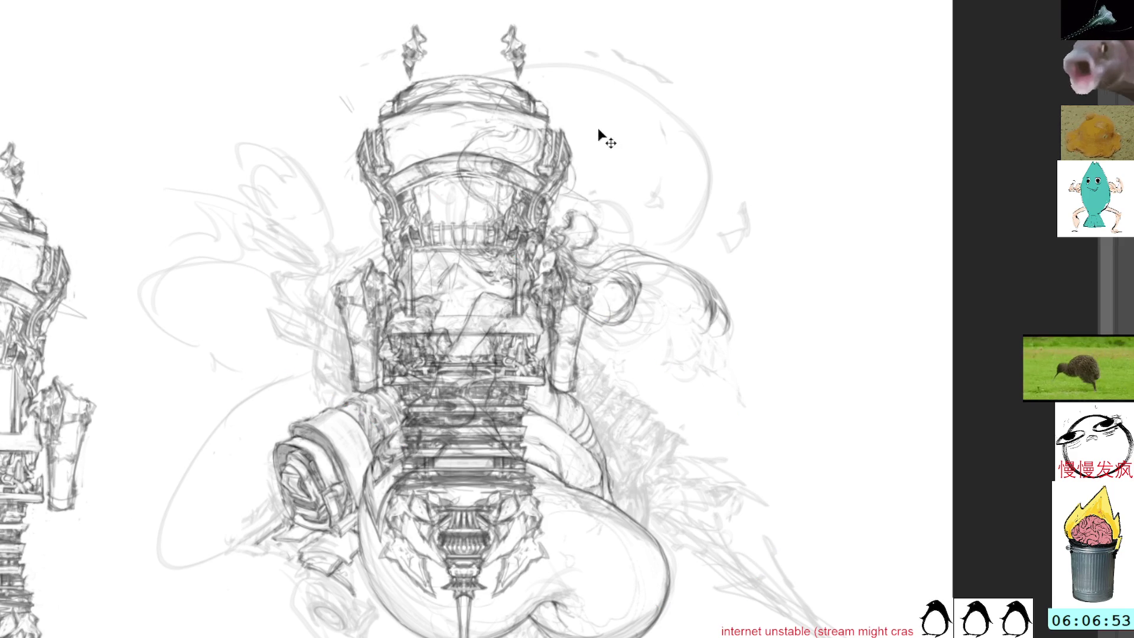
key(ctrl+t)
mouse_move(703, 90)
mouse_down()
mouse_move(655, 67)
mouse_move(599, 74)
mouse_move(649, 266)
mouse_move(700, 344)
mouse_move(614, 429)
mouse_move(595, 423)
mouse_up()
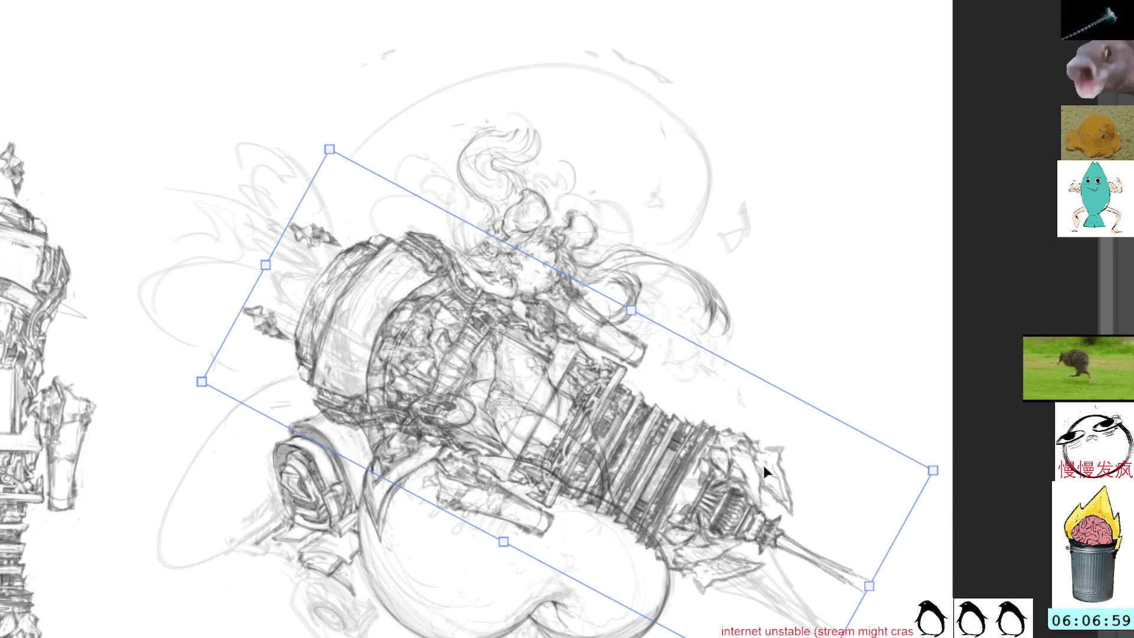
mouse_move(872, 590)
mouse_down()
mouse_move(852, 609)
mouse_move(865, 626)
mouse_move(853, 637)
mouse_up()
mouse_move(818, 520)
mouse_down()
mouse_move(867, 473)
mouse_move(962, 447)
mouse_up()
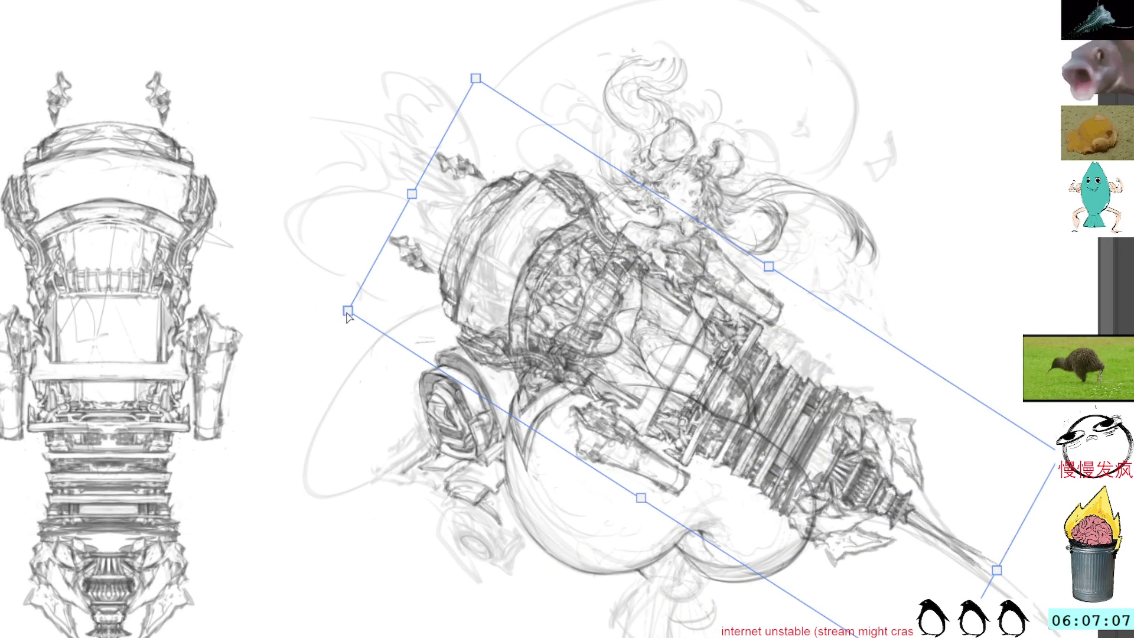
drag(347, 311, 303, 306)
mouse_move(475, 80)
mouse_down()
mouse_move(498, 69)
mouse_move(469, 77)
mouse_move(478, 70)
mouse_up()
drag(303, 305, 281, 295)
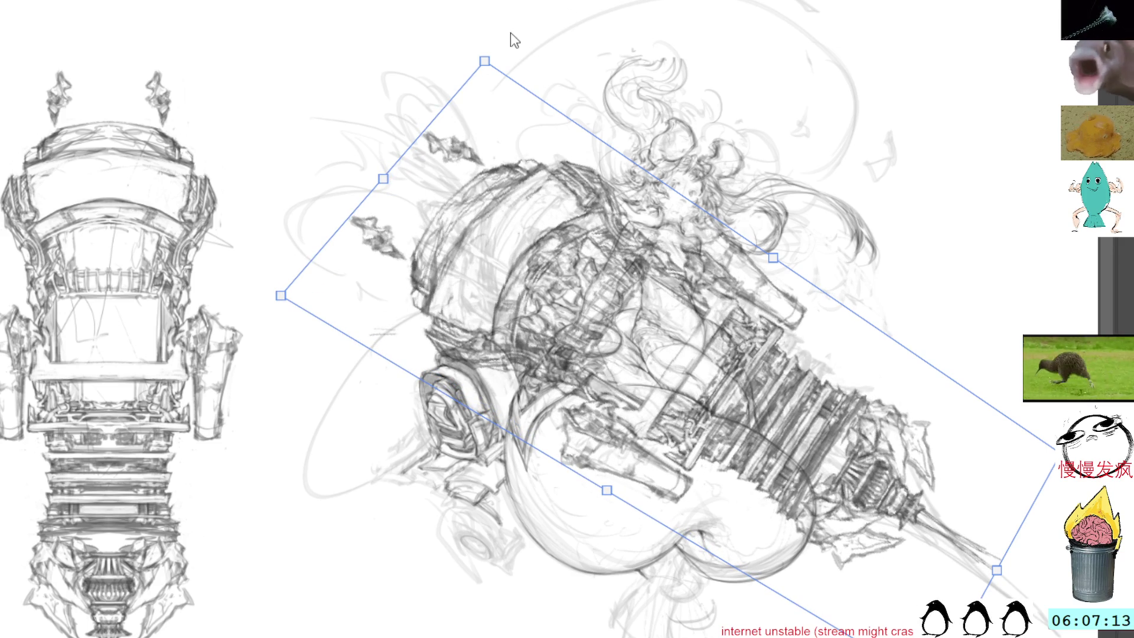
drag(484, 61, 495, 67)
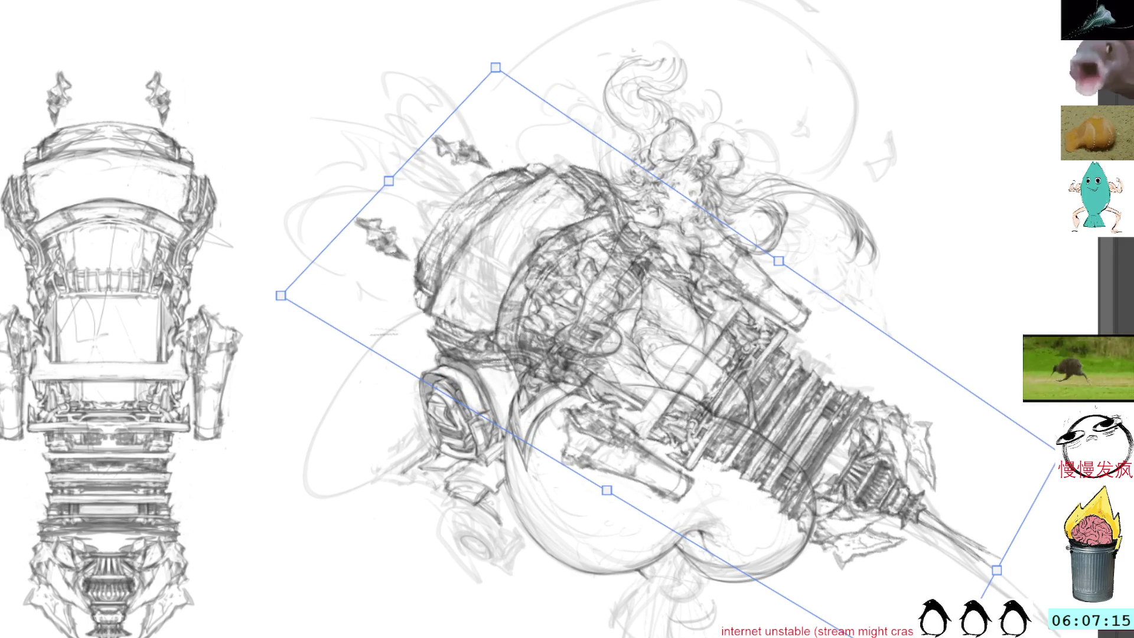
key(Return)
- Lasso the girl's thigh and lap where the cannon machinery overlaps them
mouse_move(869, 225)
mouse_down()
mouse_move(800, 253)
mouse_move(845, 282)
mouse_up()
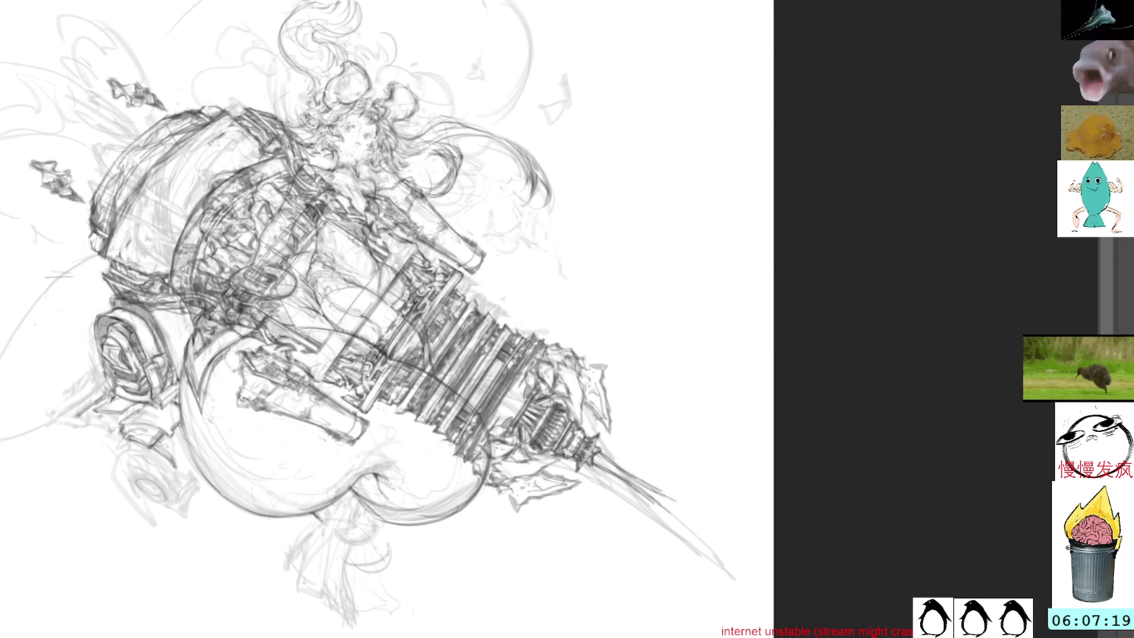
mouse_move(481, 489)
mouse_down()
mouse_move(481, 424)
mouse_move(438, 380)
mouse_move(355, 336)
mouse_move(407, 269)
mouse_up()
key(ctrl+d)
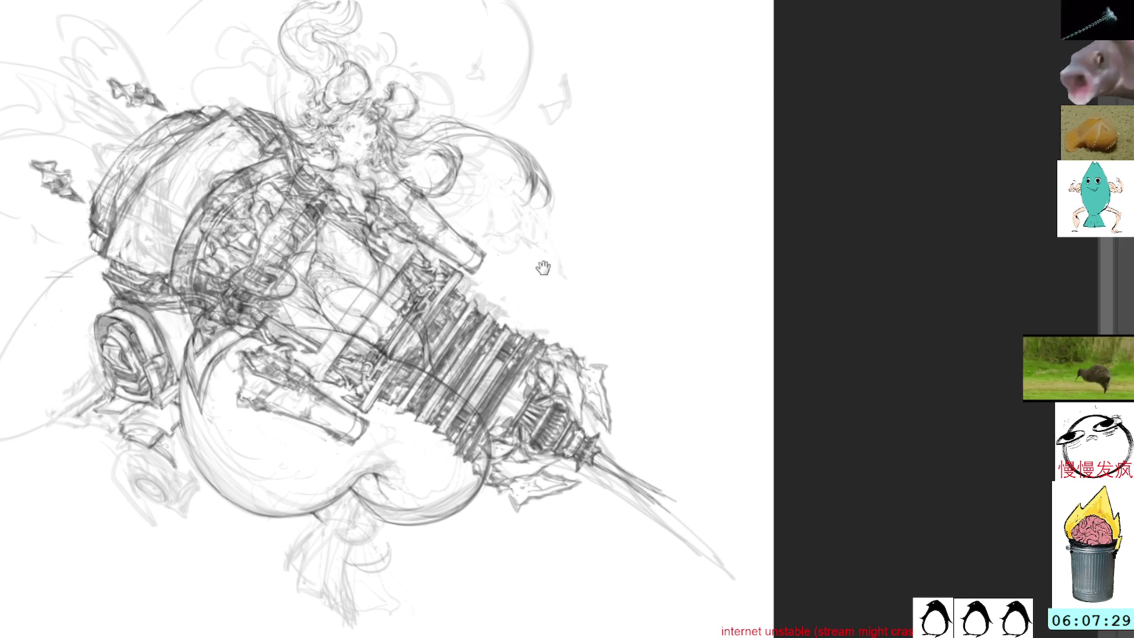
scroll(540, 272, up, 2)
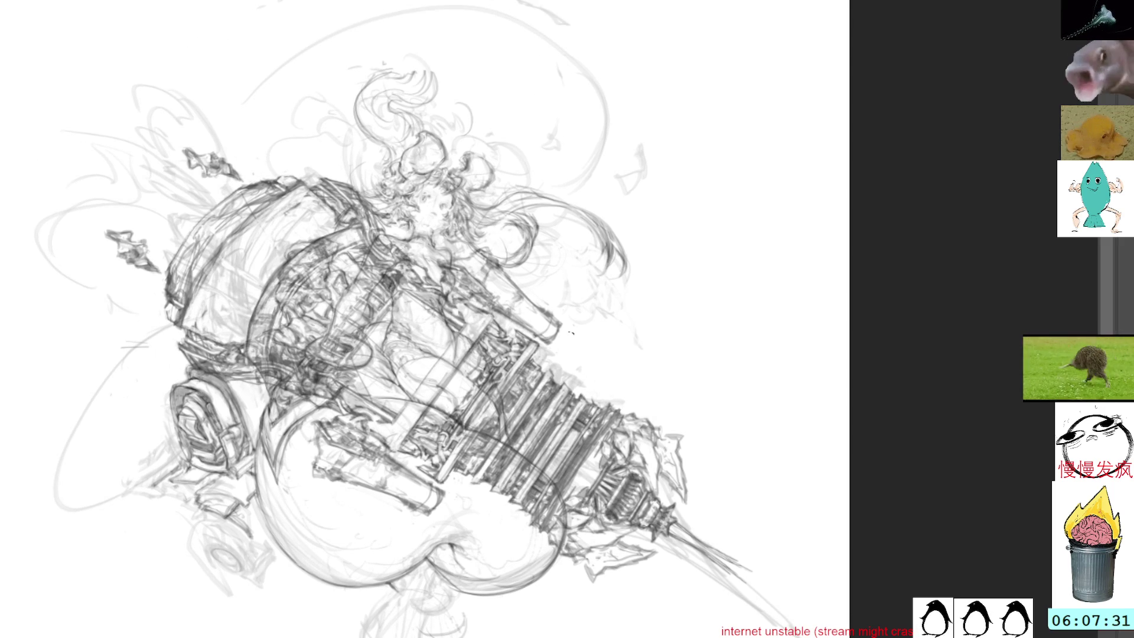
scroll(580, 347, up, 1)
scroll(534, 322, up, 1)
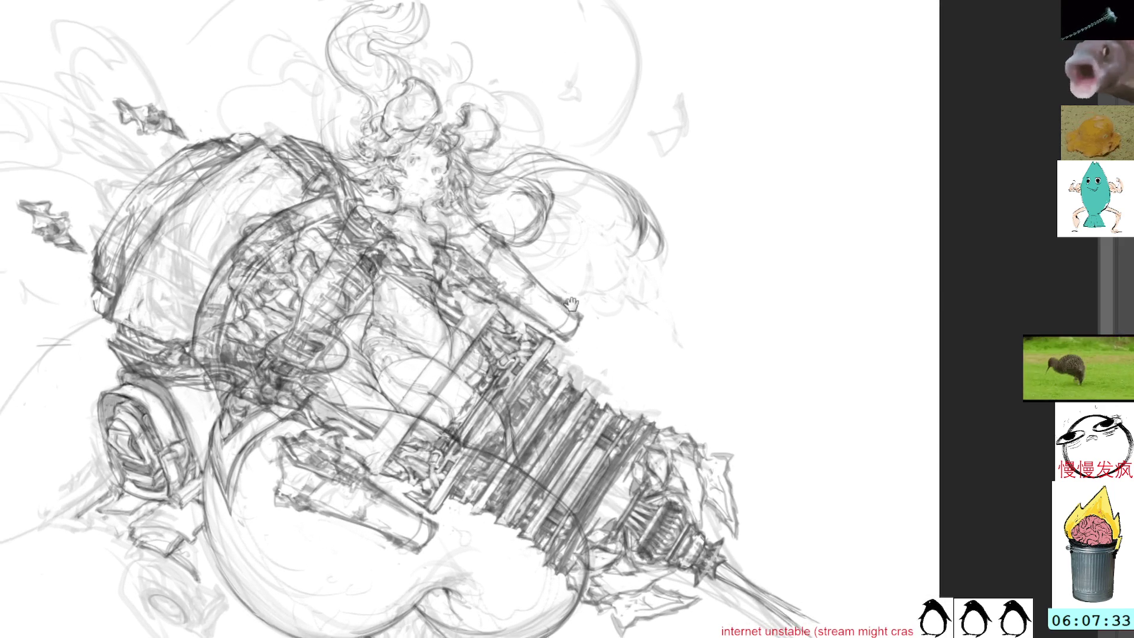
mouse_move(508, 348)
mouse_down()
mouse_move(545, 416)
mouse_move(554, 470)
mouse_move(511, 552)
mouse_move(363, 564)
mouse_move(334, 439)
mouse_move(475, 344)
mouse_up()
- Delete the cannon lines over the girl's lap and redraw her arm outline over the gauntlet
key(Delete)
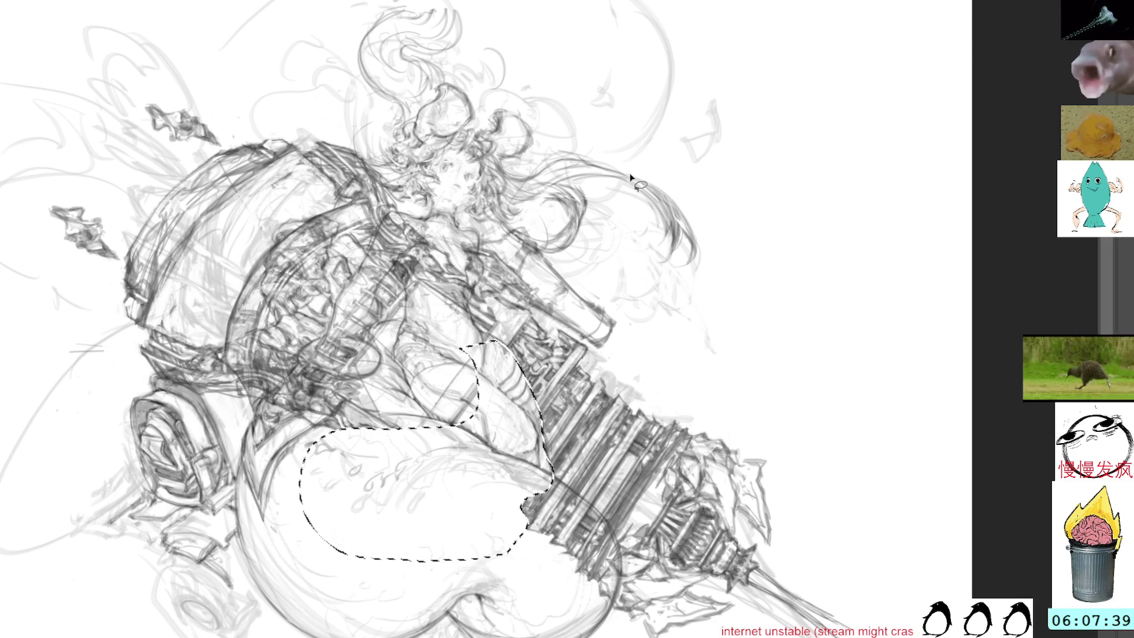
key(ctrl+d)
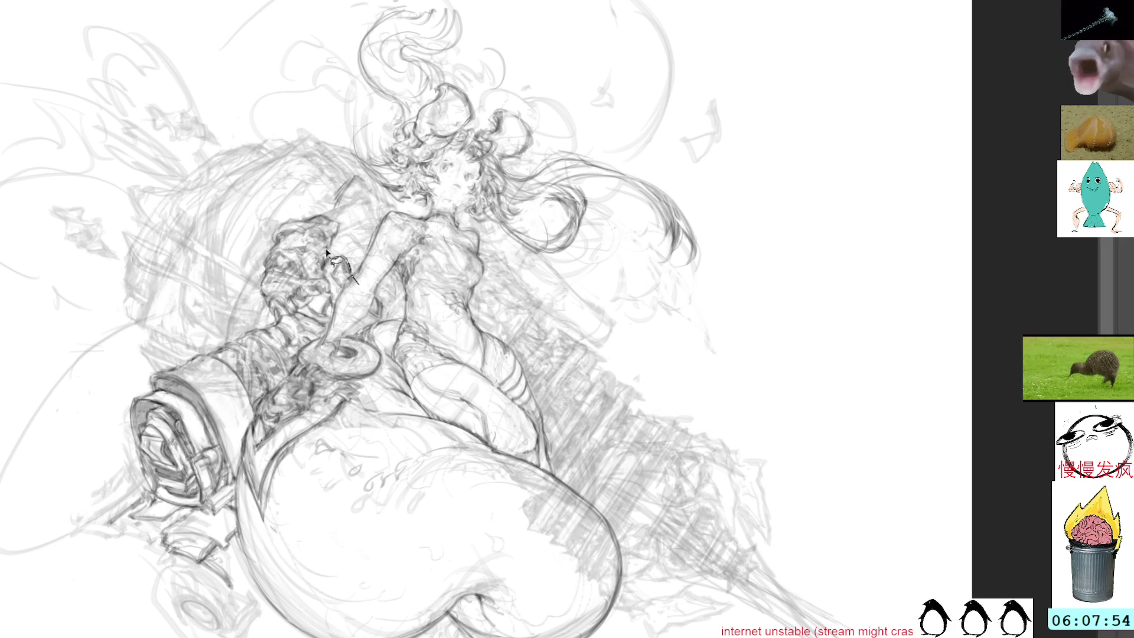
mouse_move(333, 238)
mouse_down()
mouse_move(336, 226)
mouse_move(321, 222)
mouse_move(277, 234)
mouse_move(265, 295)
mouse_move(278, 324)
mouse_move(177, 372)
mouse_move(290, 496)
mouse_move(431, 499)
mouse_move(420, 431)
mouse_move(426, 438)
mouse_move(412, 438)
mouse_move(524, 582)
mouse_move(584, 620)
mouse_move(614, 598)
mouse_move(617, 537)
mouse_move(555, 479)
mouse_move(535, 393)
mouse_move(499, 340)
mouse_move(469, 321)
mouse_move(483, 269)
mouse_move(438, 279)
mouse_move(402, 259)
mouse_move(406, 310)
mouse_move(377, 335)
mouse_move(387, 329)
mouse_move(352, 279)
mouse_up()
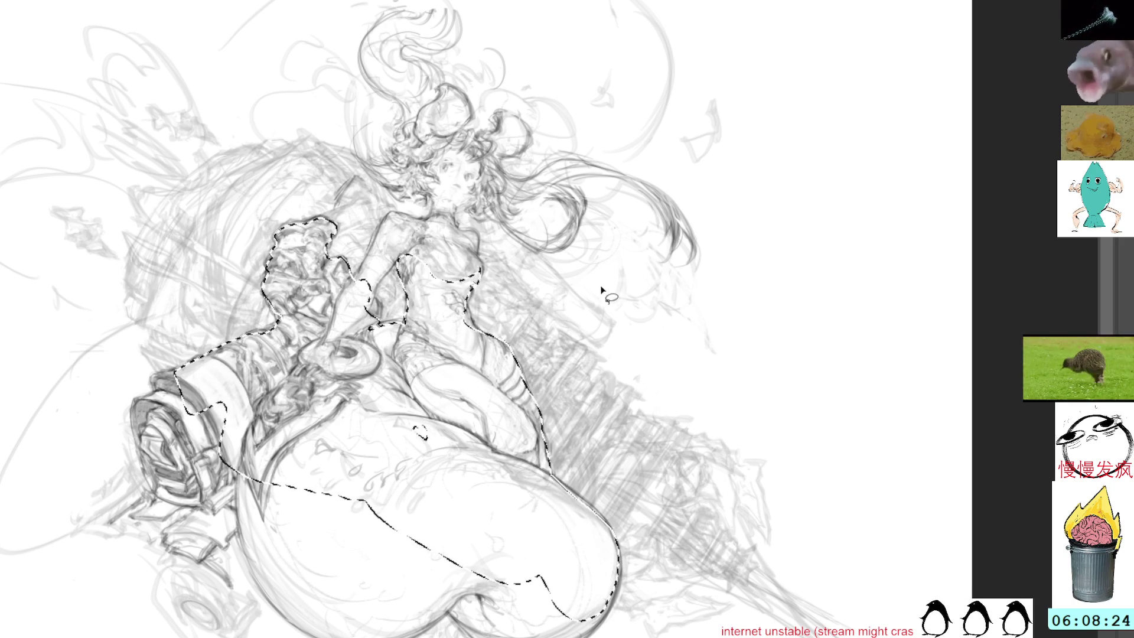
key(ctrl+d)
- Compare the sketch with and without the dense background hatching, keeping the hatching
key(b)
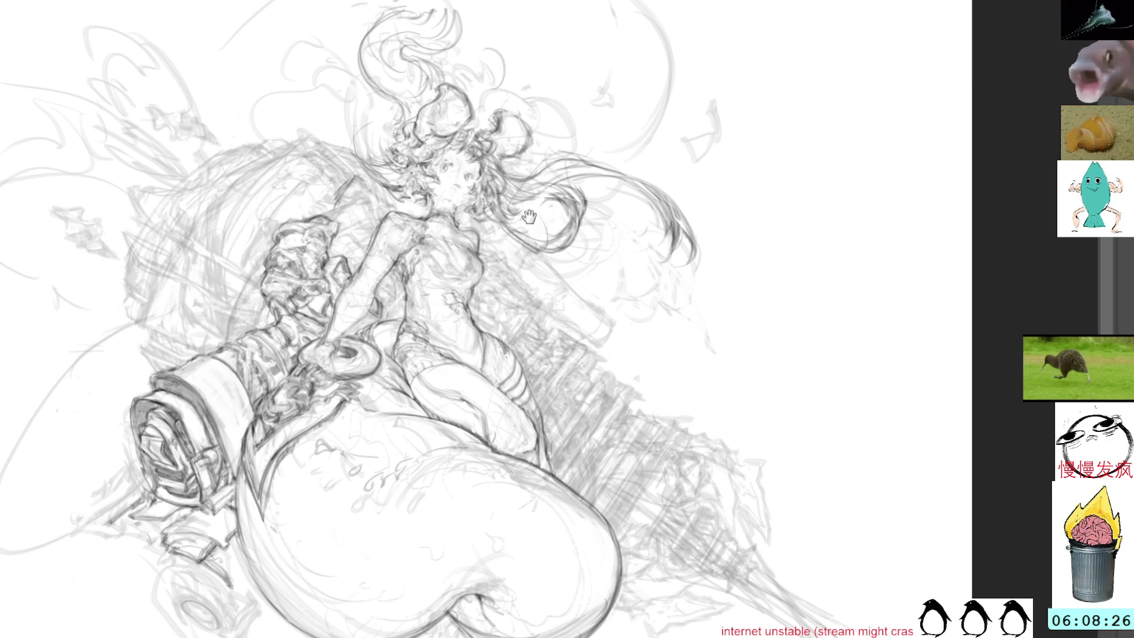
drag(530, 221, 604, 305)
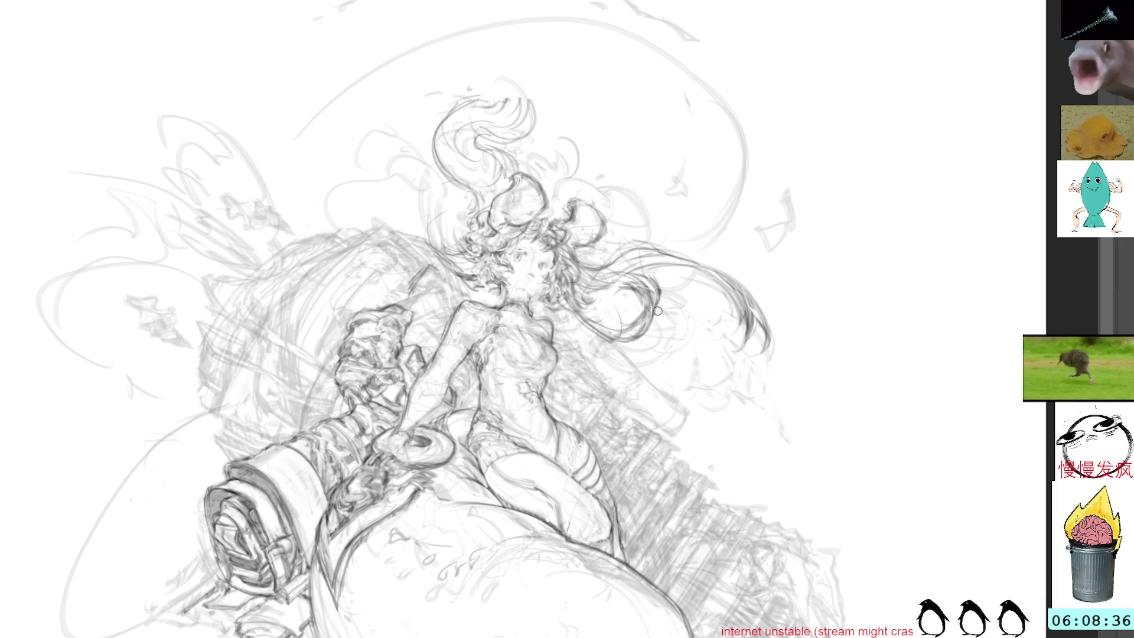
key(ctrl+z)
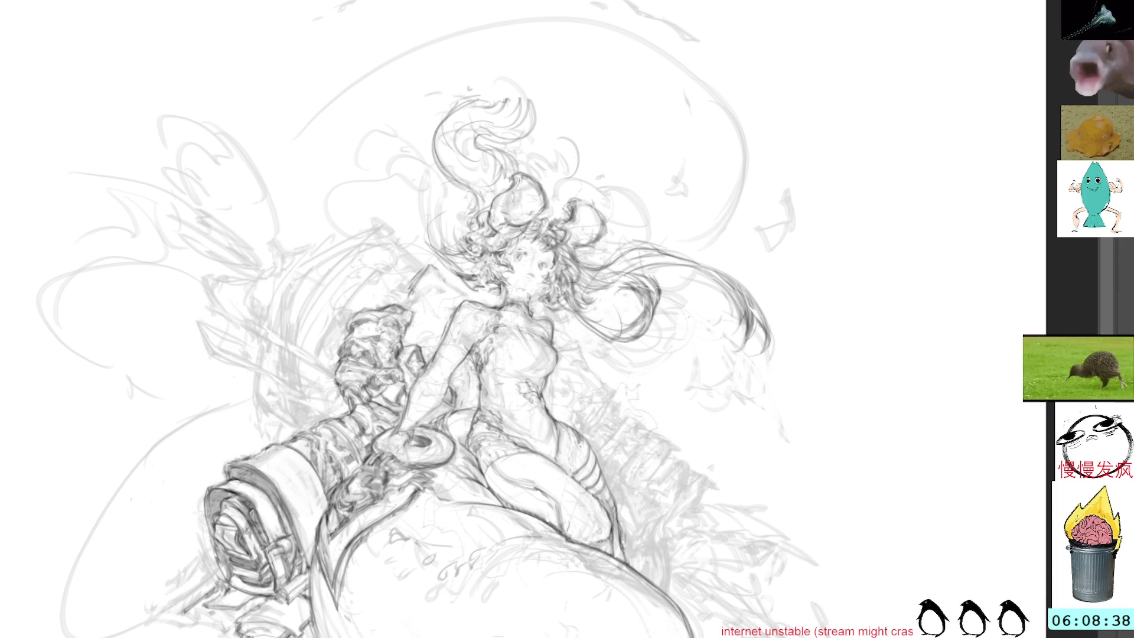
key(ctrl+shift+z)
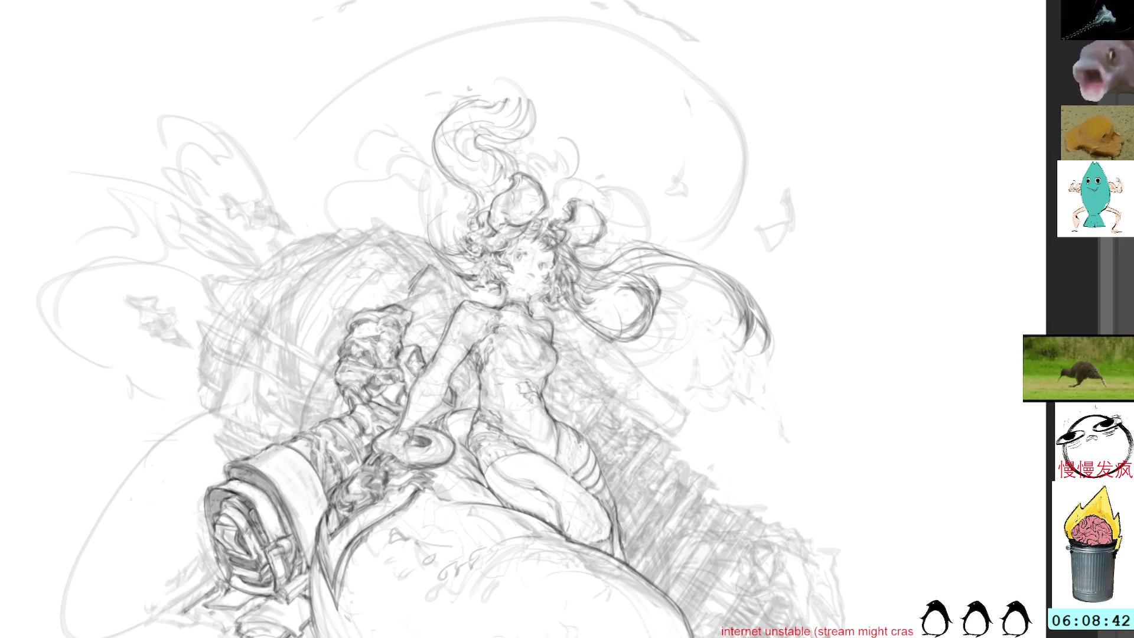
key(ctrl+z)
key(ctrl+shift+z)
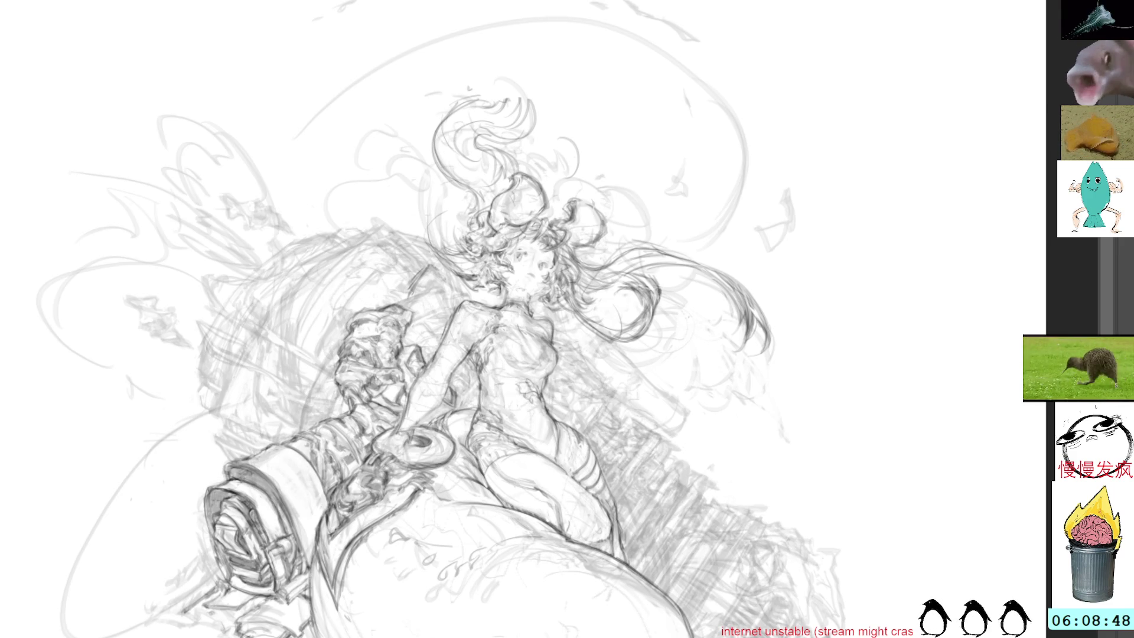
key(ctrl+z)
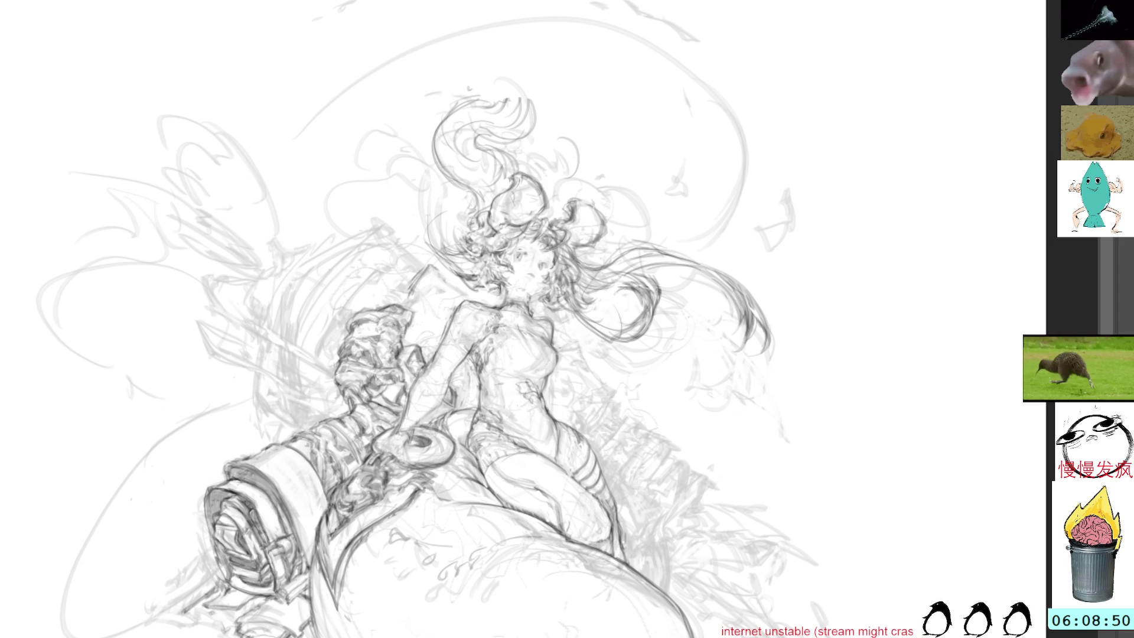
key(ctrl+y)
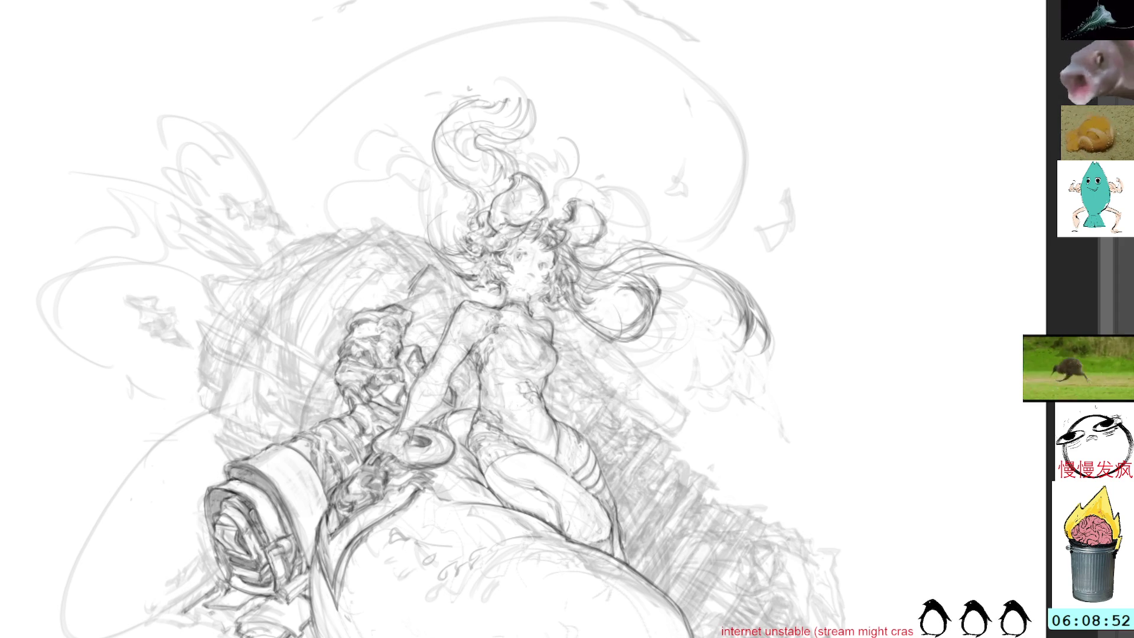
key(ctrl+t)
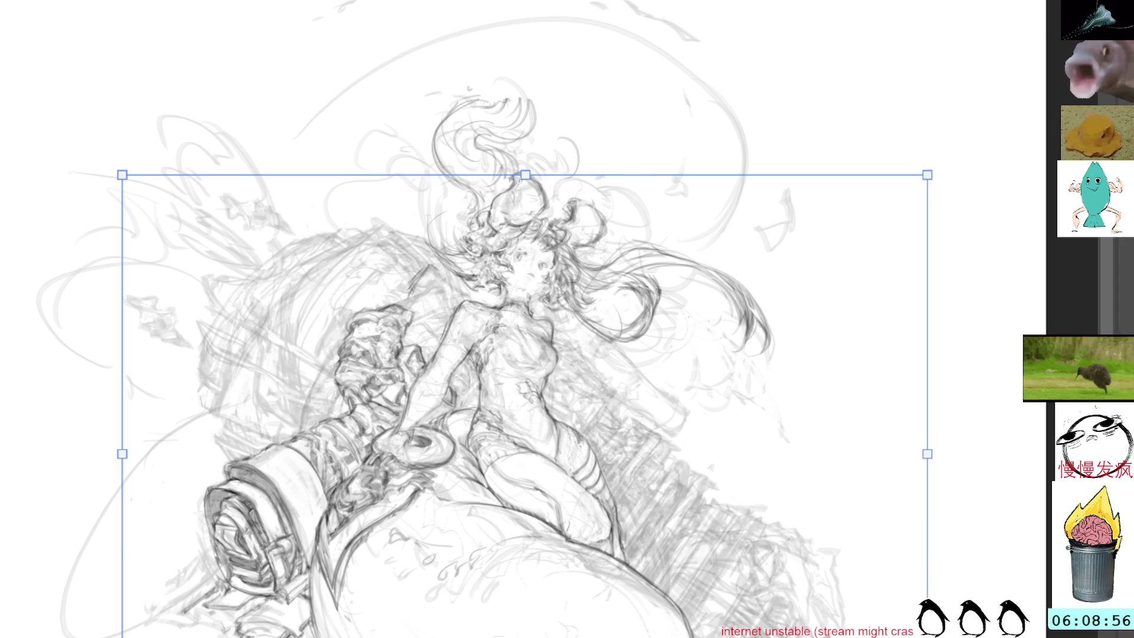
- Mesh-warp the sketch's lower right slightly and commit the warp
key(ctrl+shift+m)
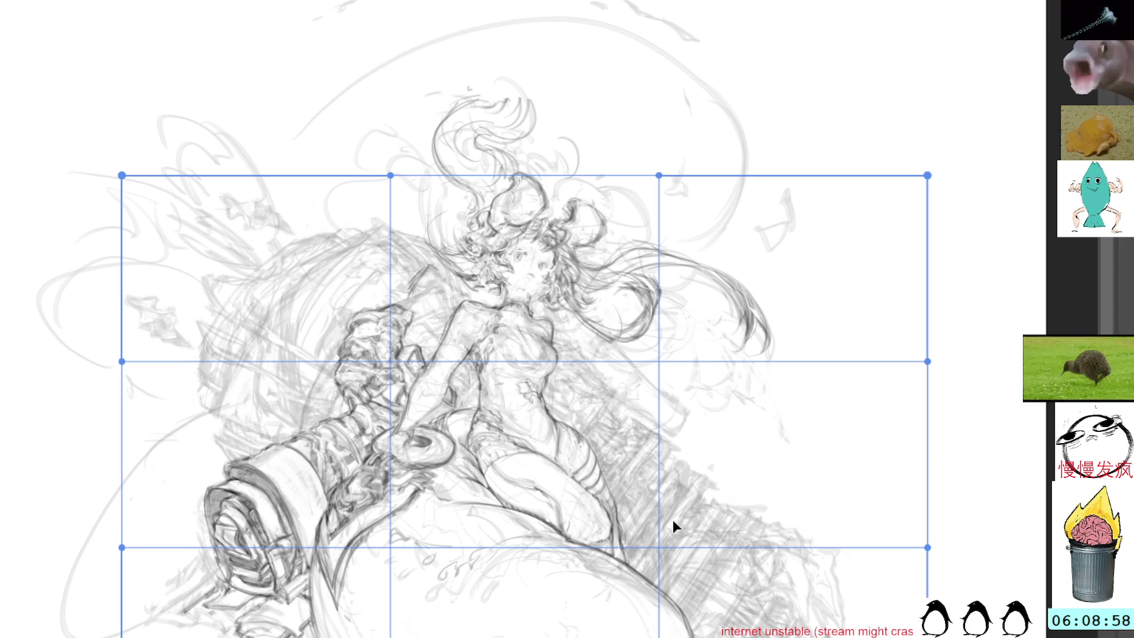
mouse_move(671, 539)
mouse_down()
mouse_move(661, 523)
mouse_move(696, 536)
mouse_up()
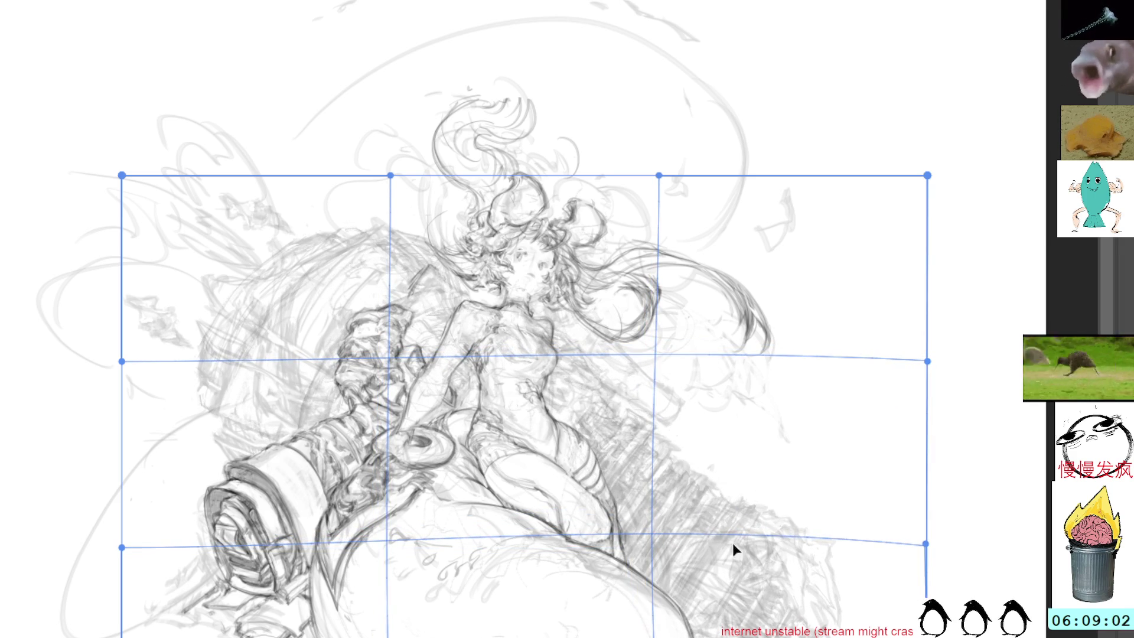
key(Return)
- Skew the whole drawing's lower-right corner outward in perspective and apply it
drag(843, 450, 700, 349)
key(ctrl+t)
drag(788, 627, 856, 637)
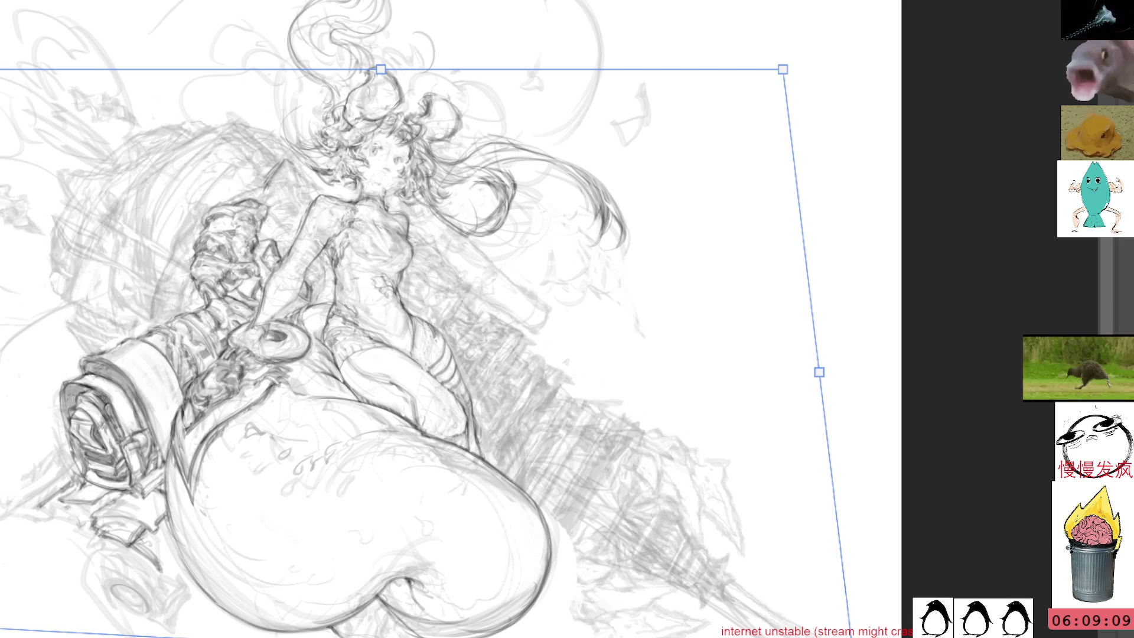
key(Escape)
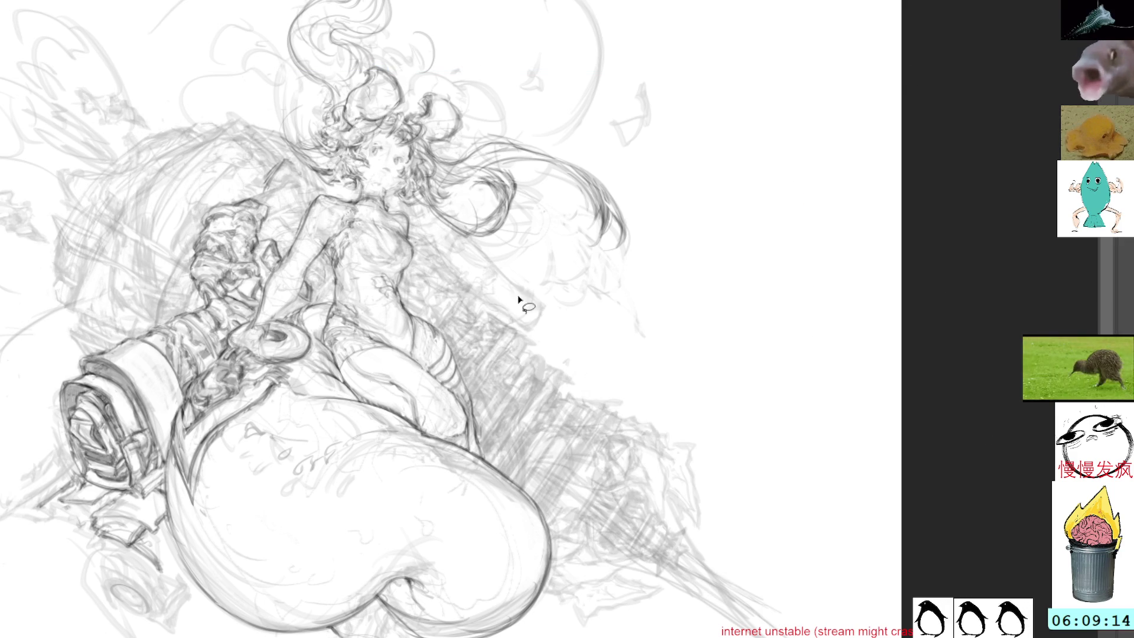
drag(494, 246, 575, 303)
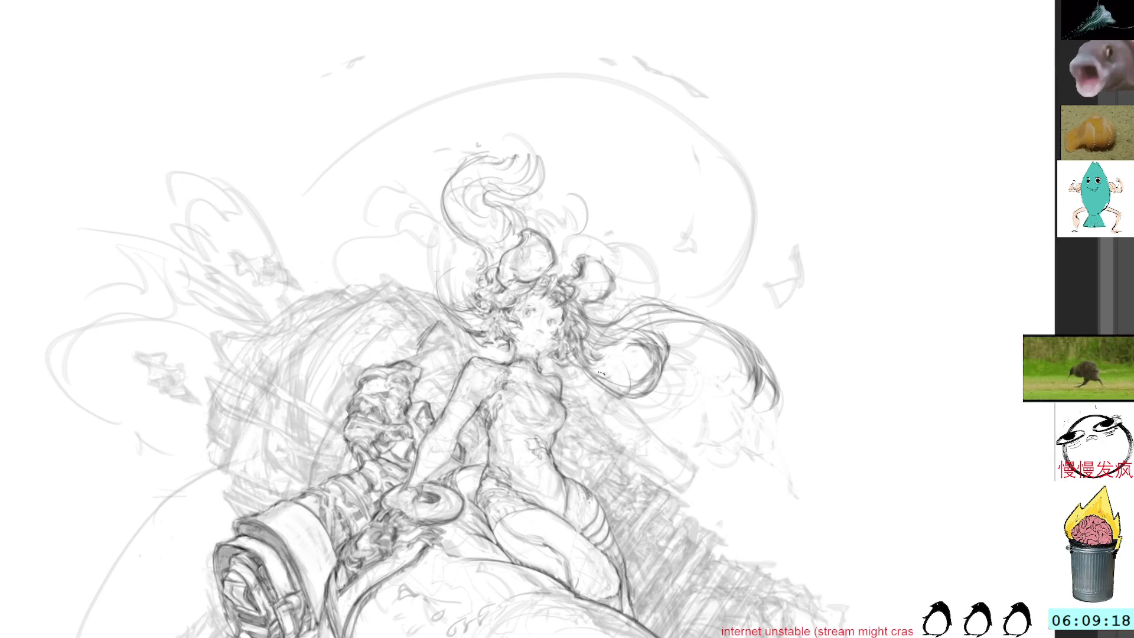
drag(449, 248, 618, 242)
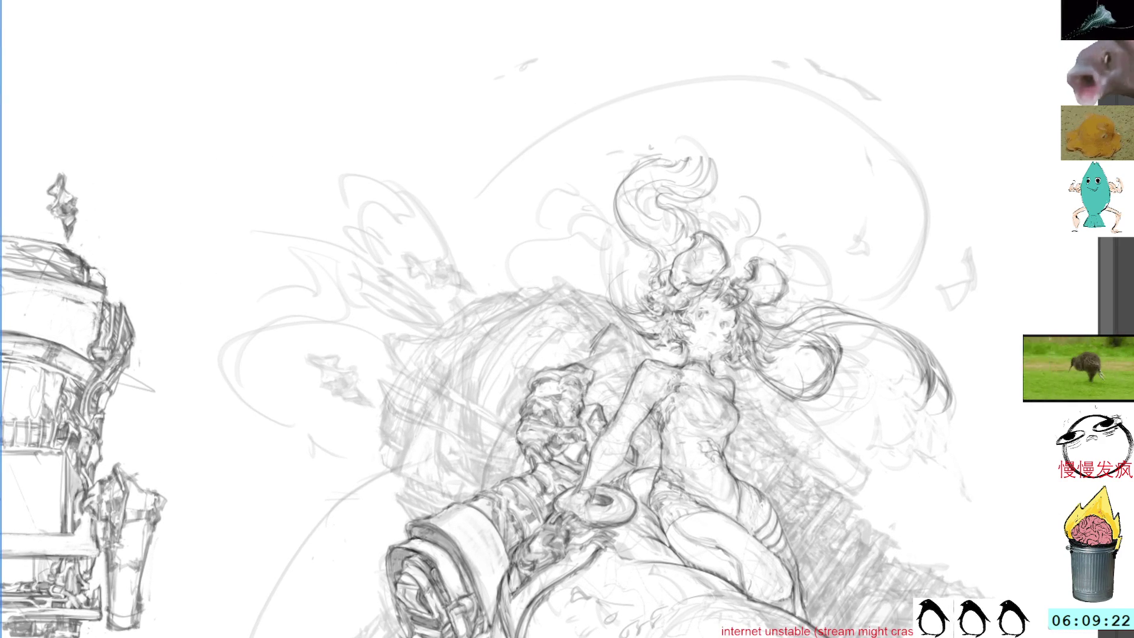
key(ctrl+z)
key(ctrl+z)
key(ctrl+shift+z)
key(ctrl+shift+z)
key(ctrl+z)
key(ctrl+shift+z)
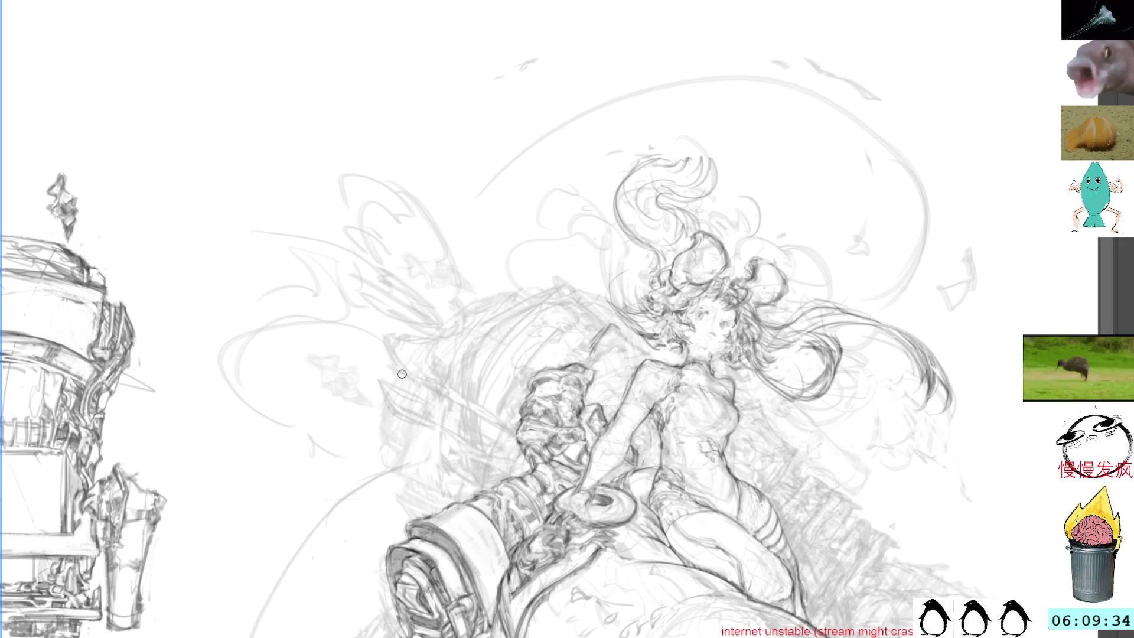
key(bracketright)
key(bracketright)
key(bracketright)
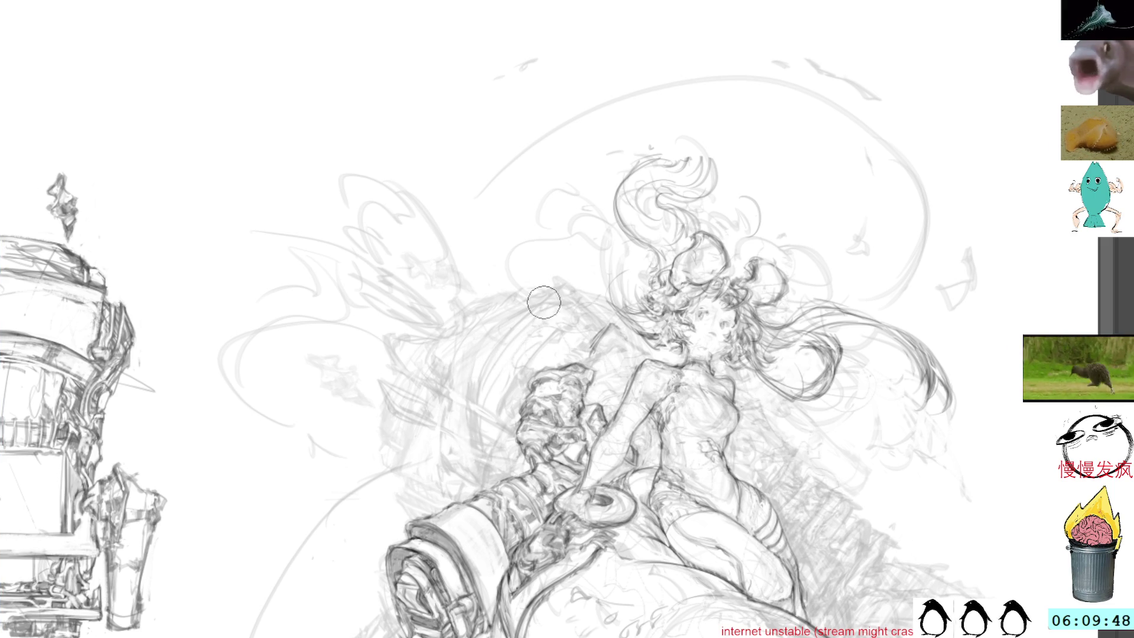
drag(908, 435, 665, 245)
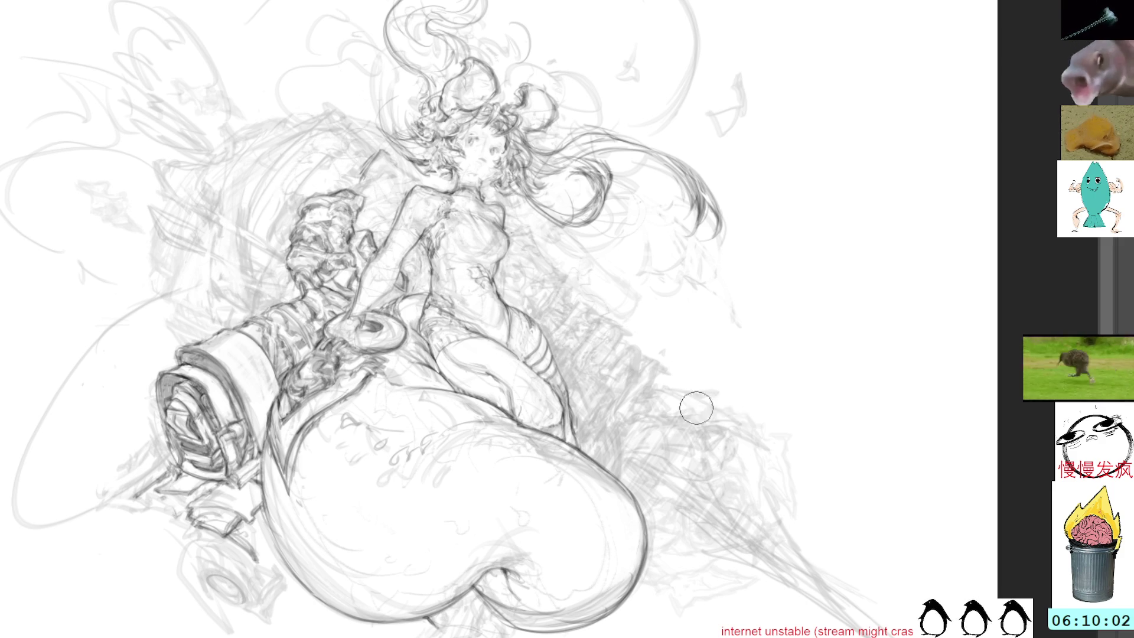
- Extend the floating hair tip upward with small marks and a dark pencil stroke
click(740, 407)
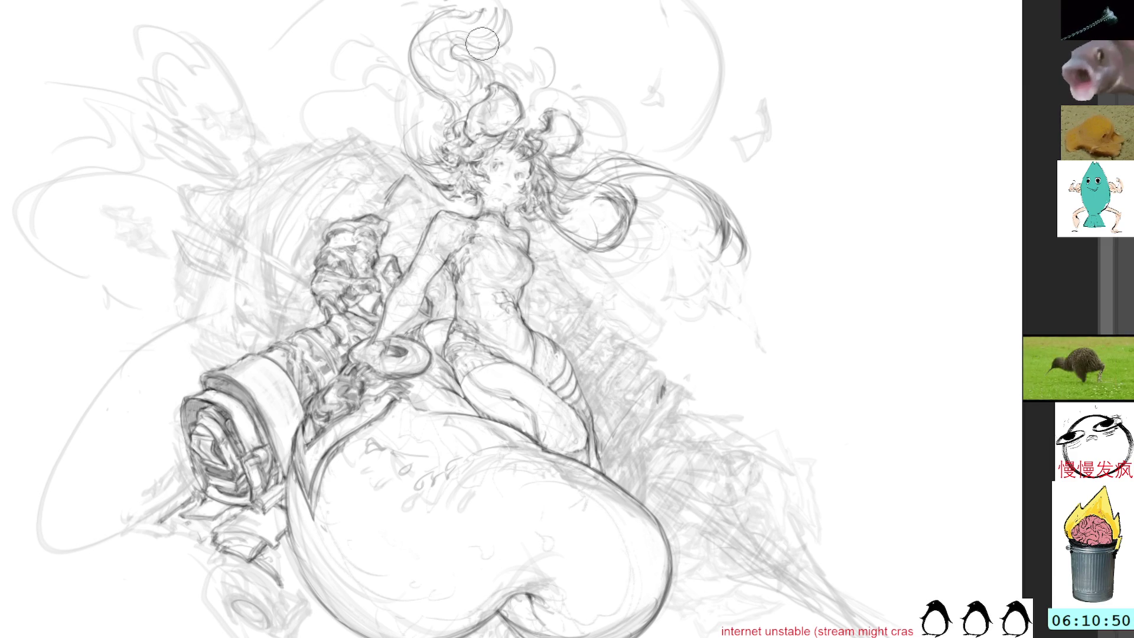
drag(528, 13, 561, 112)
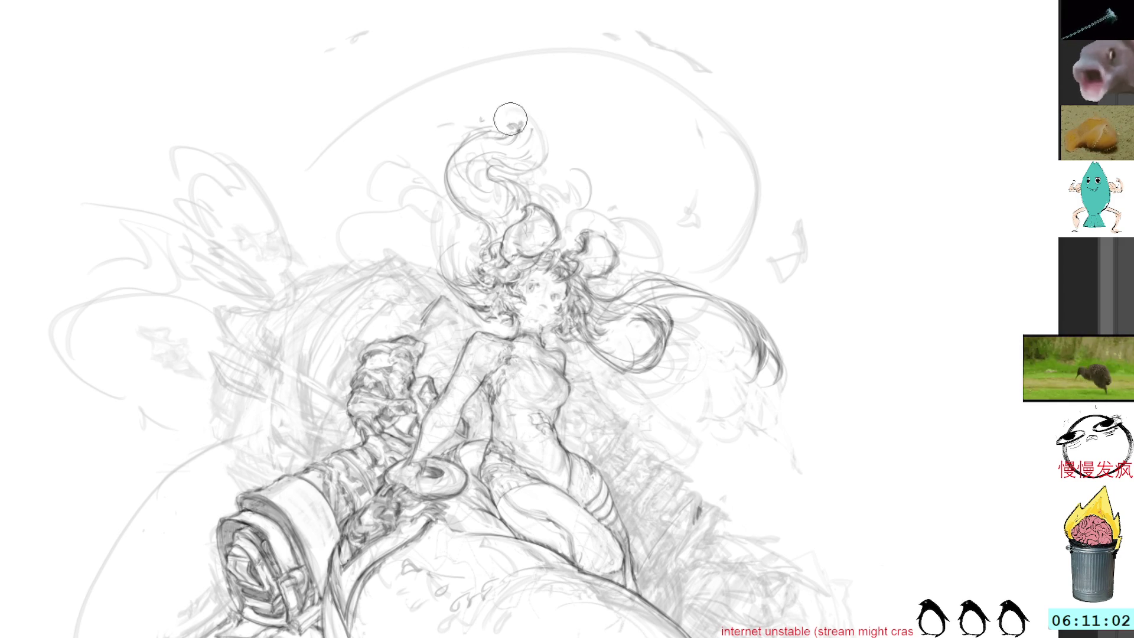
mouse_move(505, 147)
mouse_down()
mouse_move(525, 129)
mouse_move(555, 137)
mouse_move(547, 171)
mouse_up()
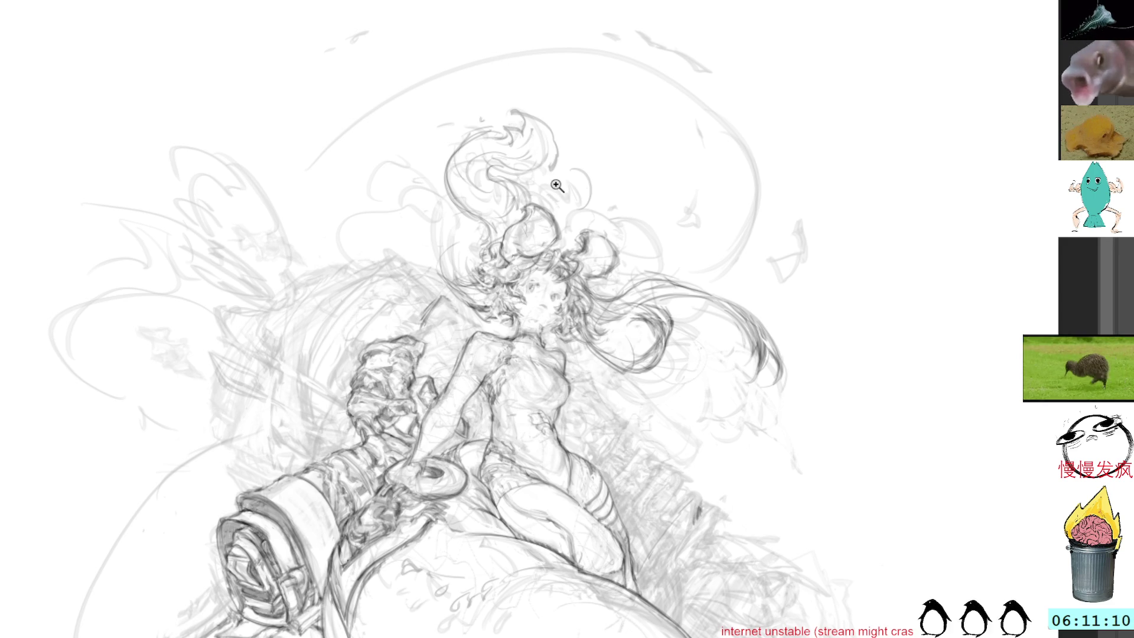
scroll(558, 188, up, 2)
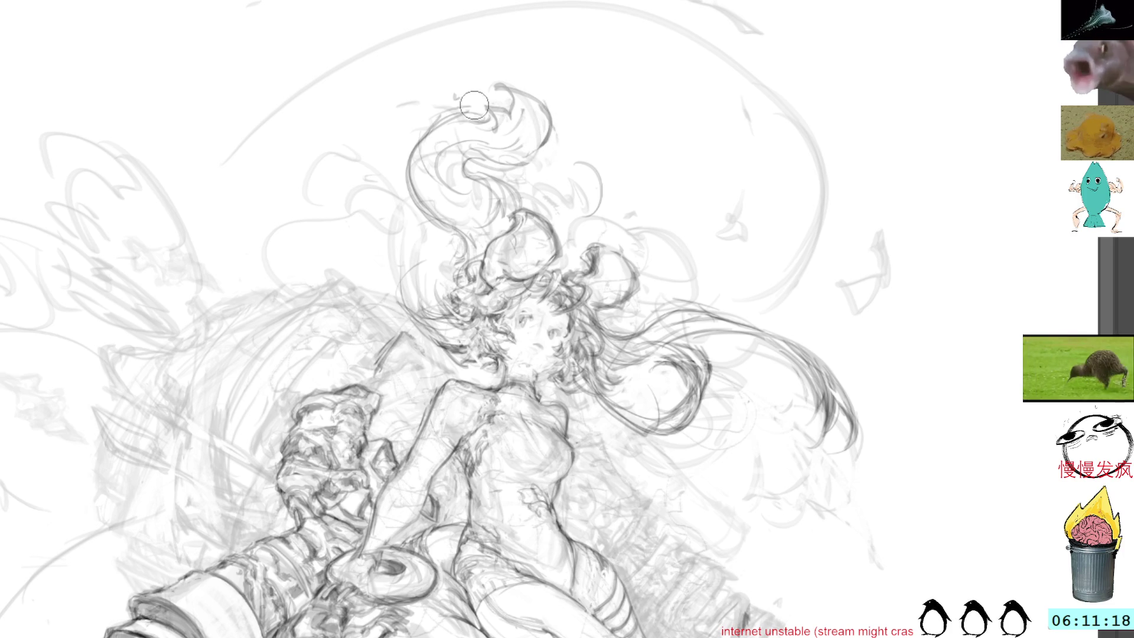
drag(552, 126, 499, 164)
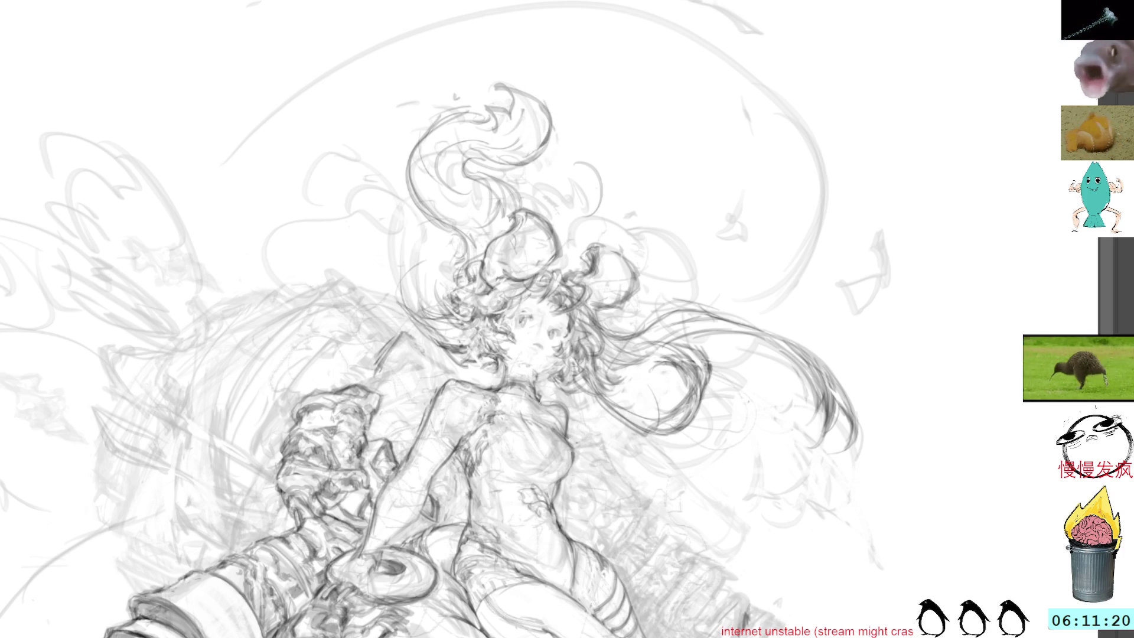
mouse_move(481, 81)
mouse_down()
mouse_move(513, 112)
mouse_move(505, 135)
mouse_up()
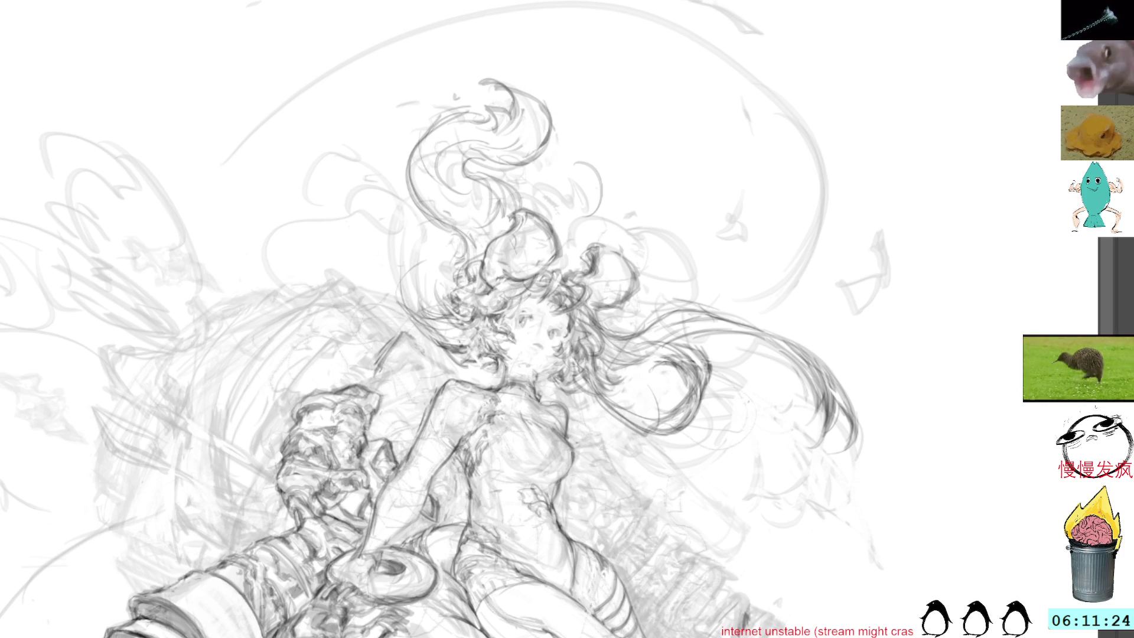
drag(505, 261, 503, 43)
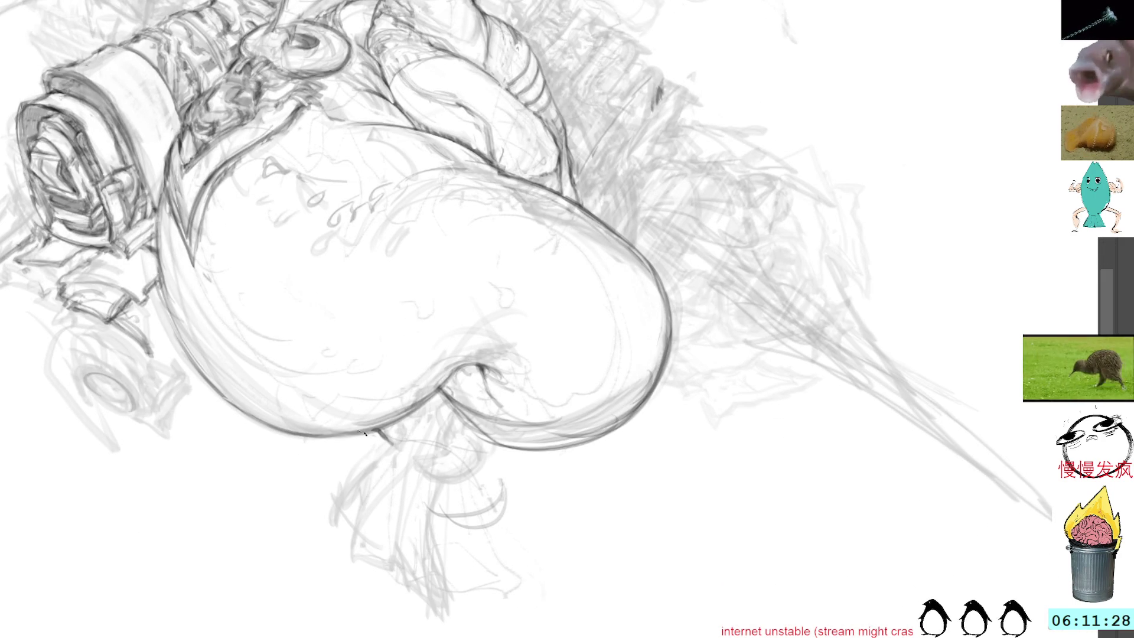
- Sketch curved strokes below the rounded body, undoing two unwanted ones
drag(308, 441, 339, 475)
mouse_move(339, 433)
mouse_down()
mouse_move(448, 466)
mouse_move(554, 522)
mouse_move(543, 553)
mouse_up()
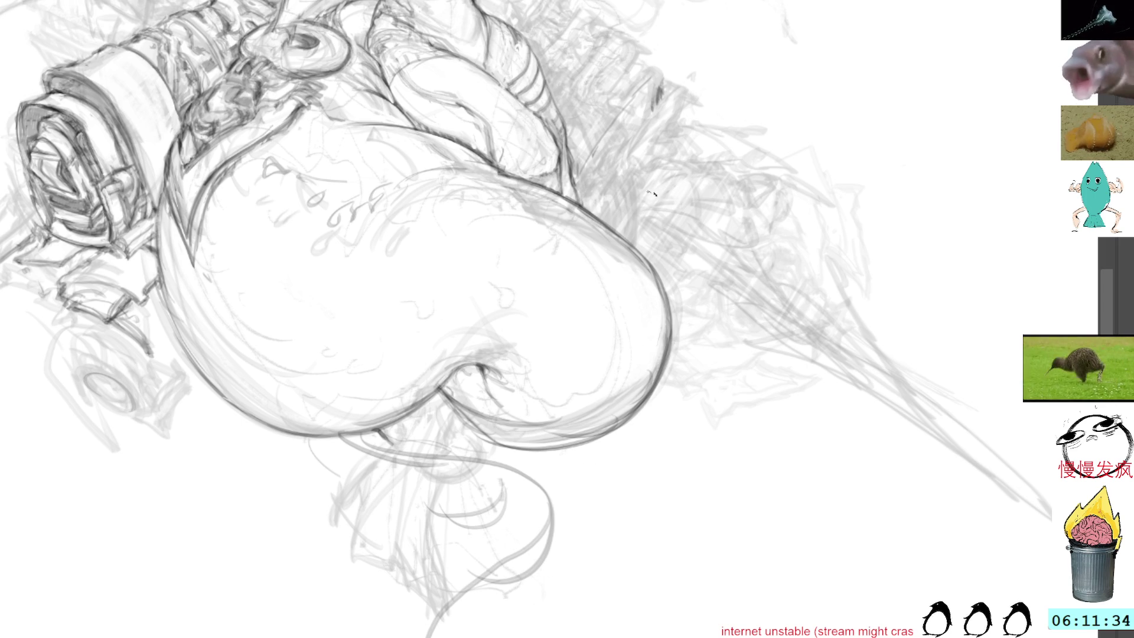
key(ctrl+z)
drag(510, 420, 461, 490)
key(ctrl+z)
drag(505, 455, 301, 581)
drag(312, 528, 330, 636)
mouse_move(416, 628)
mouse_down()
mouse_move(425, 637)
mouse_move(394, 617)
mouse_up()
mouse_move(422, 574)
mouse_down()
mouse_move(372, 614)
mouse_move(387, 597)
mouse_up()
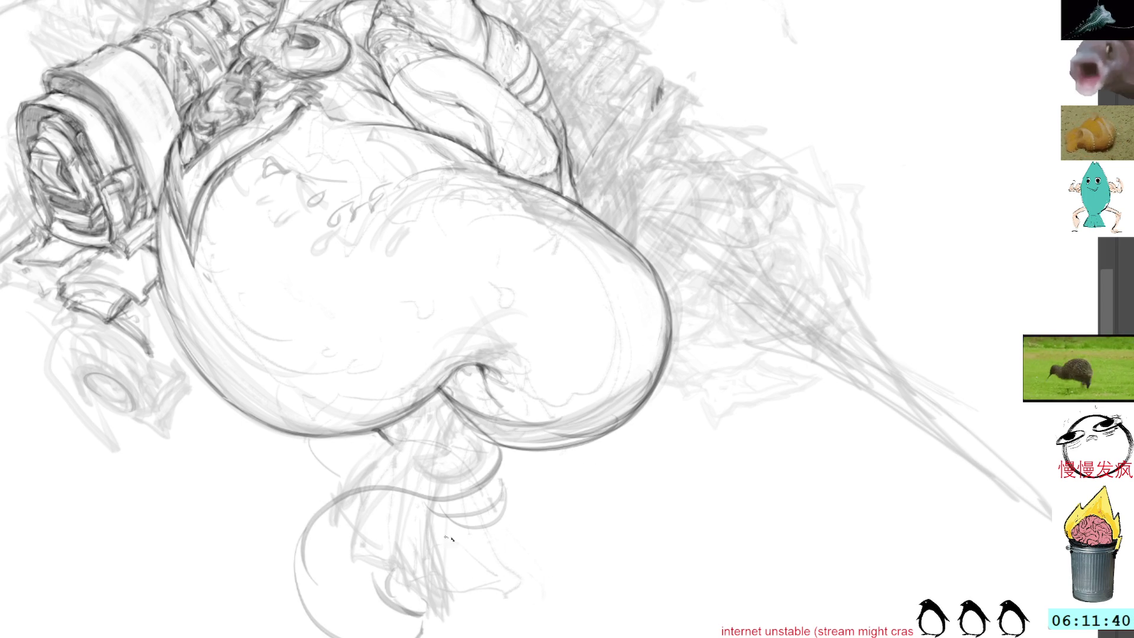
mouse_move(394, 421)
mouse_down()
mouse_move(384, 449)
mouse_move(331, 478)
mouse_move(303, 591)
mouse_up()
mouse_move(340, 486)
mouse_down()
mouse_move(298, 546)
mouse_move(293, 637)
mouse_up()
drag(341, 562, 324, 636)
mouse_move(322, 588)
mouse_down()
mouse_move(460, 527)
mouse_move(549, 469)
mouse_move(471, 529)
mouse_up()
- Draw and hatch a darker curve right of the body, ending in a looping curl
drag(707, 356, 638, 208)
mouse_move(670, 373)
mouse_down()
mouse_move(687, 534)
mouse_move(681, 391)
mouse_move(675, 519)
mouse_move(663, 381)
mouse_up()
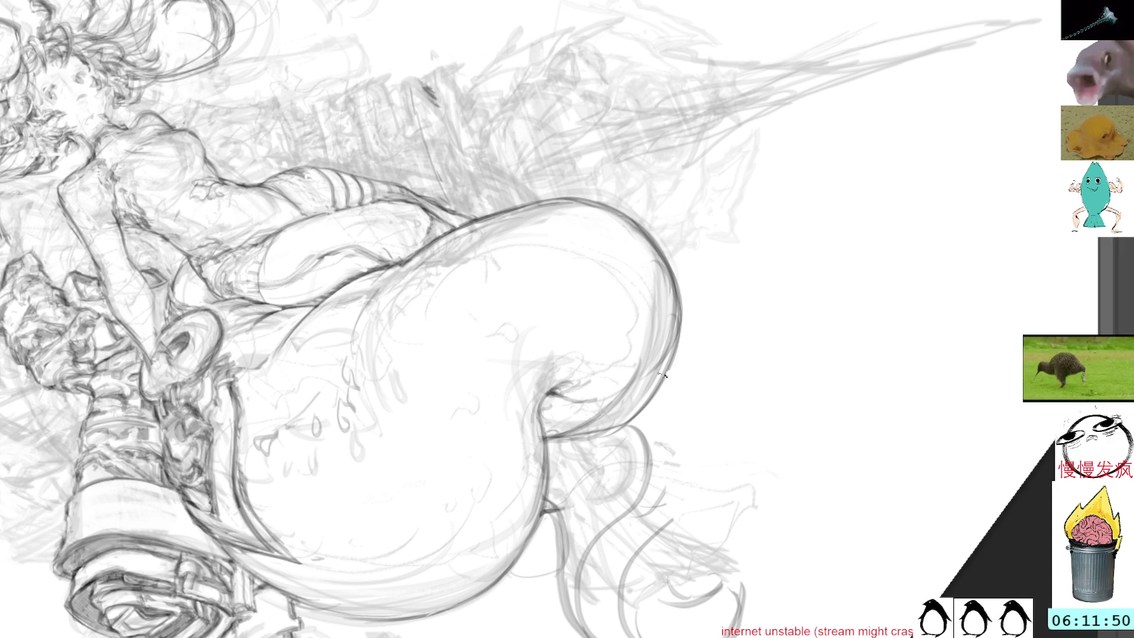
scroll(683, 397, right, 2)
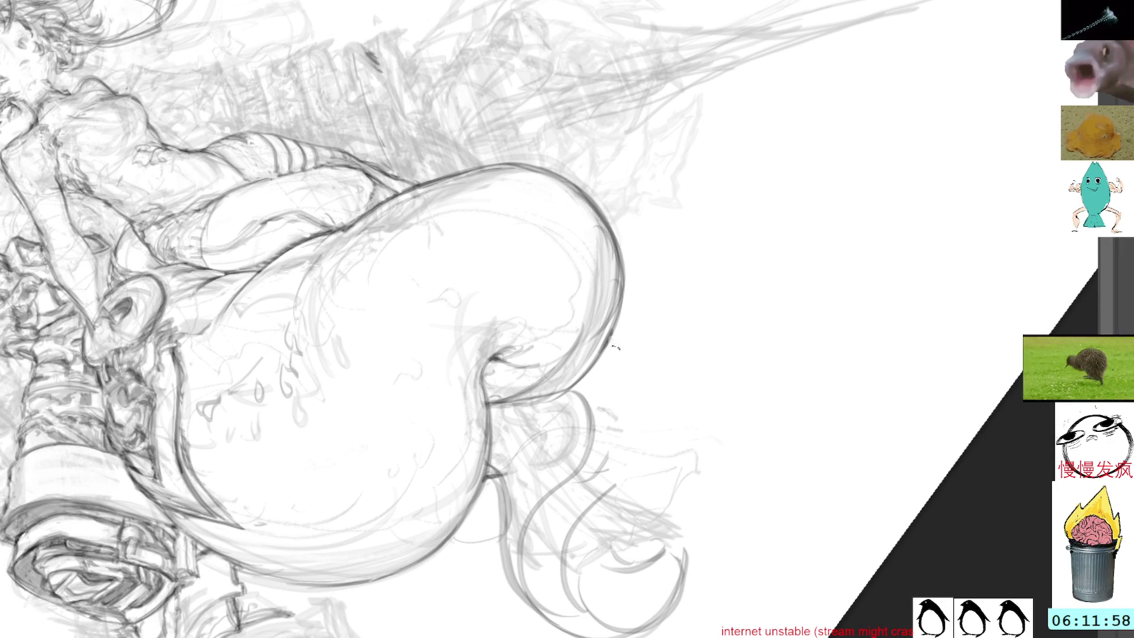
mouse_move(617, 330)
mouse_down()
mouse_move(630, 378)
mouse_move(614, 402)
mouse_move(614, 478)
mouse_up()
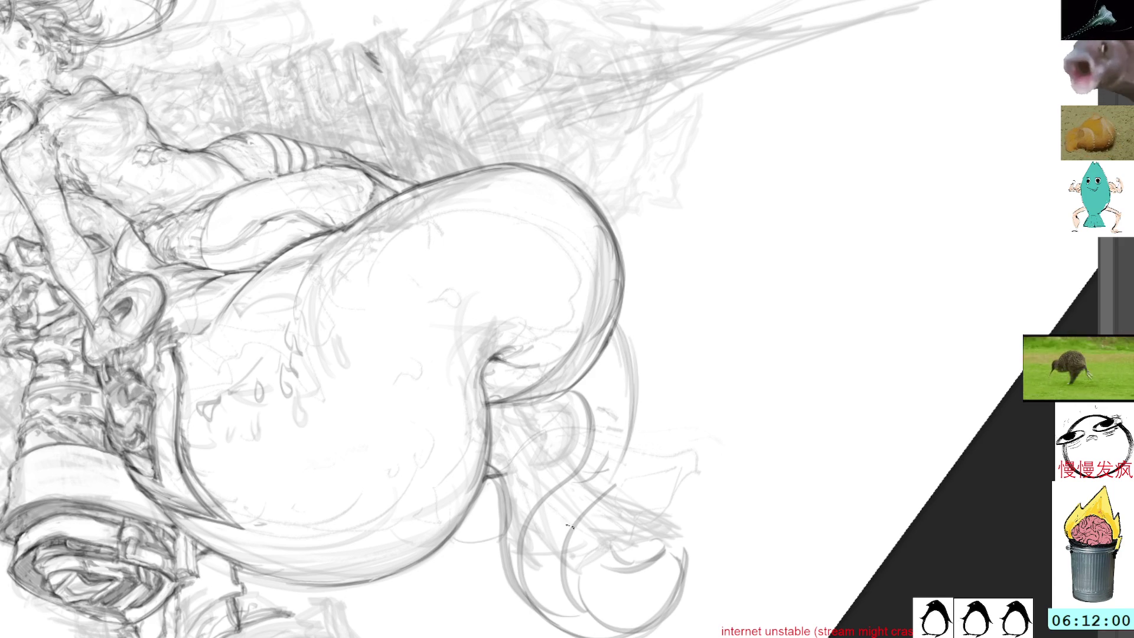
drag(639, 382, 597, 503)
drag(646, 422, 573, 525)
mouse_move(638, 461)
mouse_down()
mouse_move(561, 545)
mouse_move(584, 522)
mouse_up()
drag(627, 321, 609, 475)
drag(636, 369, 590, 552)
mouse_move(618, 476)
mouse_down()
mouse_move(590, 552)
mouse_move(610, 539)
mouse_move(611, 564)
mouse_move(638, 567)
mouse_up()
mouse_move(577, 546)
mouse_down()
mouse_move(603, 571)
mouse_move(649, 555)
mouse_move(583, 557)
mouse_move(592, 537)
mouse_up()
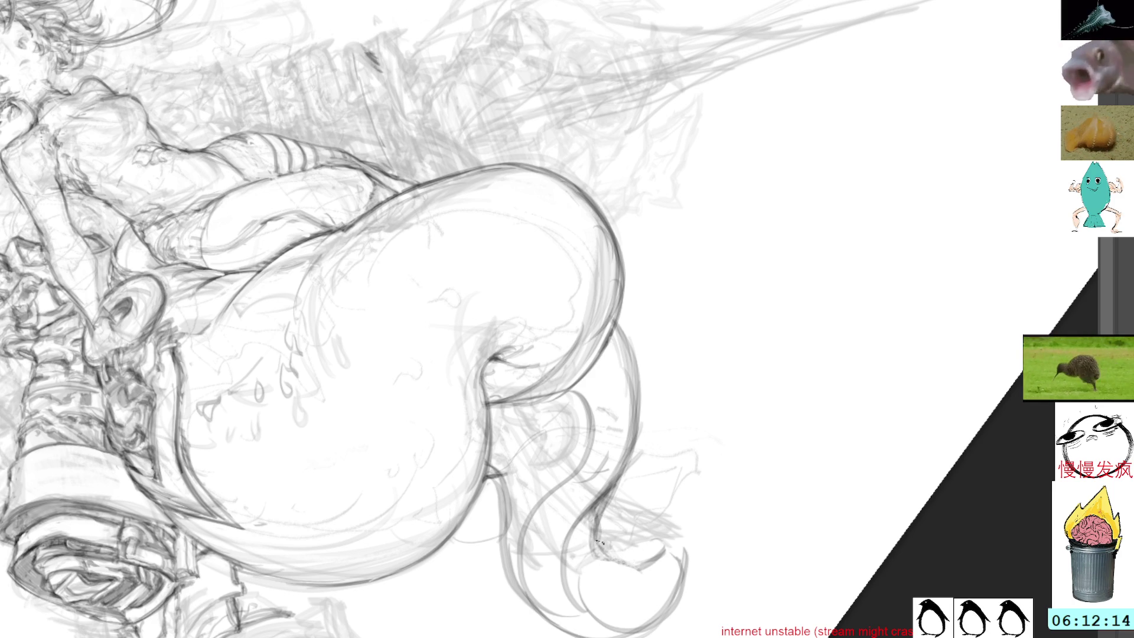
mouse_move(621, 549)
mouse_down()
mouse_move(615, 520)
mouse_move(659, 508)
mouse_move(682, 551)
mouse_move(661, 528)
mouse_move(652, 575)
mouse_move(655, 550)
mouse_up()
- Deselect, then add small marks and darker strokes along the tail's inner curl
key(ctrl+d)
mouse_move(617, 517)
mouse_down()
mouse_move(620, 546)
mouse_move(596, 519)
mouse_move(620, 514)
mouse_move(614, 540)
mouse_move(611, 523)
mouse_move(623, 530)
mouse_up()
key(e)
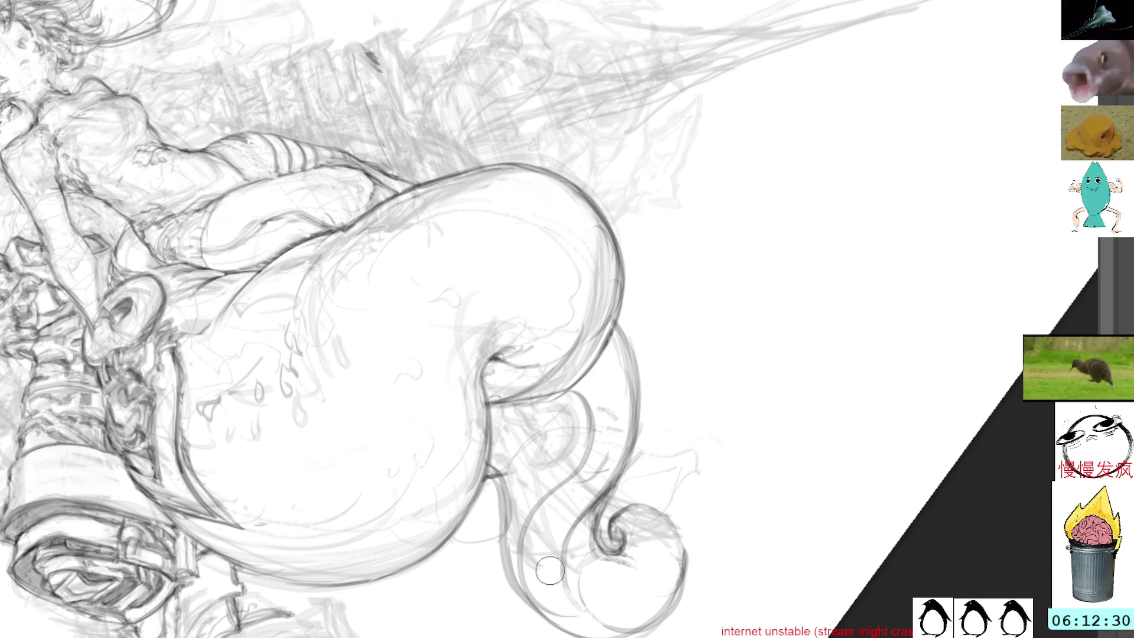
key(e)
drag(595, 503, 571, 588)
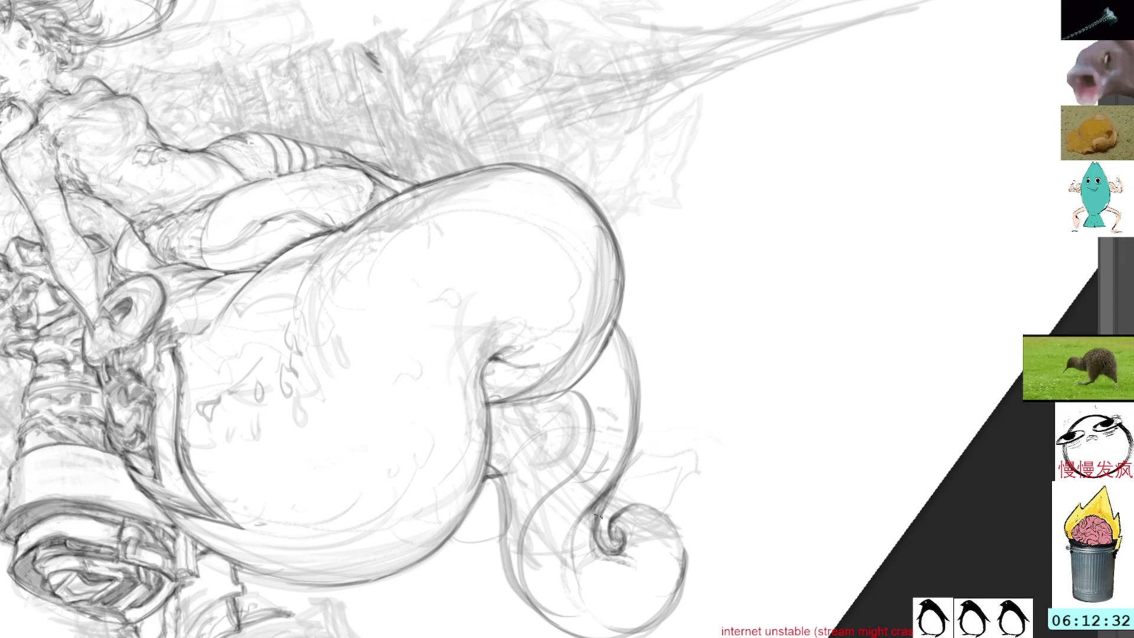
mouse_move(573, 540)
mouse_down()
mouse_move(587, 587)
mouse_move(614, 558)
mouse_up()
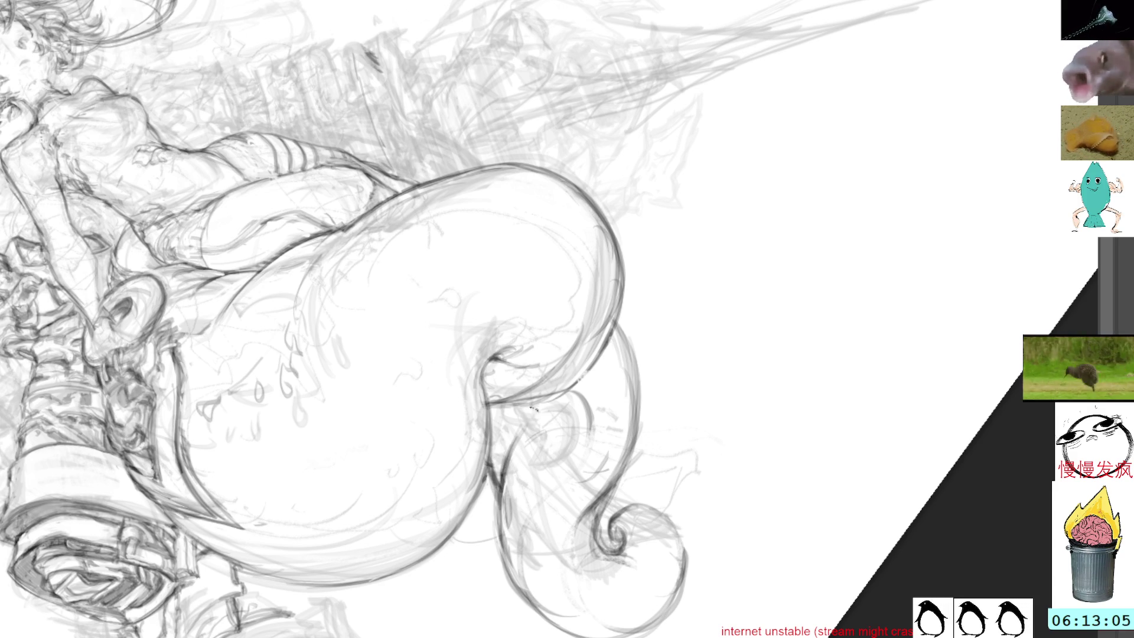
- With a smaller brush, darken the tail's outer contour with several strokes
key(bracketleft)
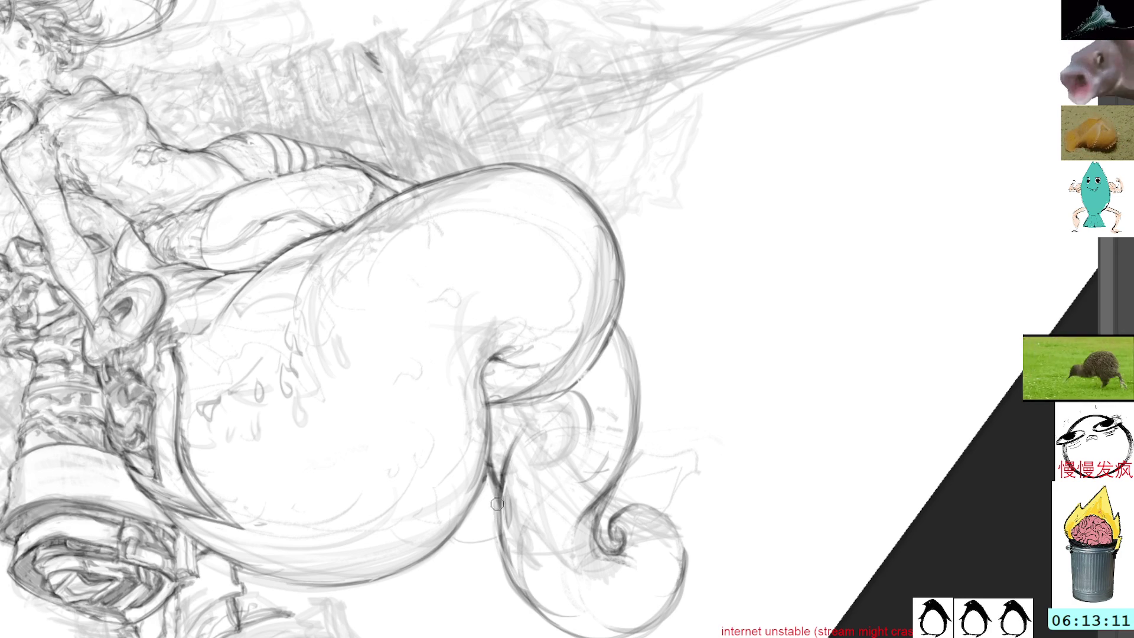
mouse_move(498, 486)
mouse_down()
mouse_move(499, 547)
mouse_move(494, 485)
mouse_up()
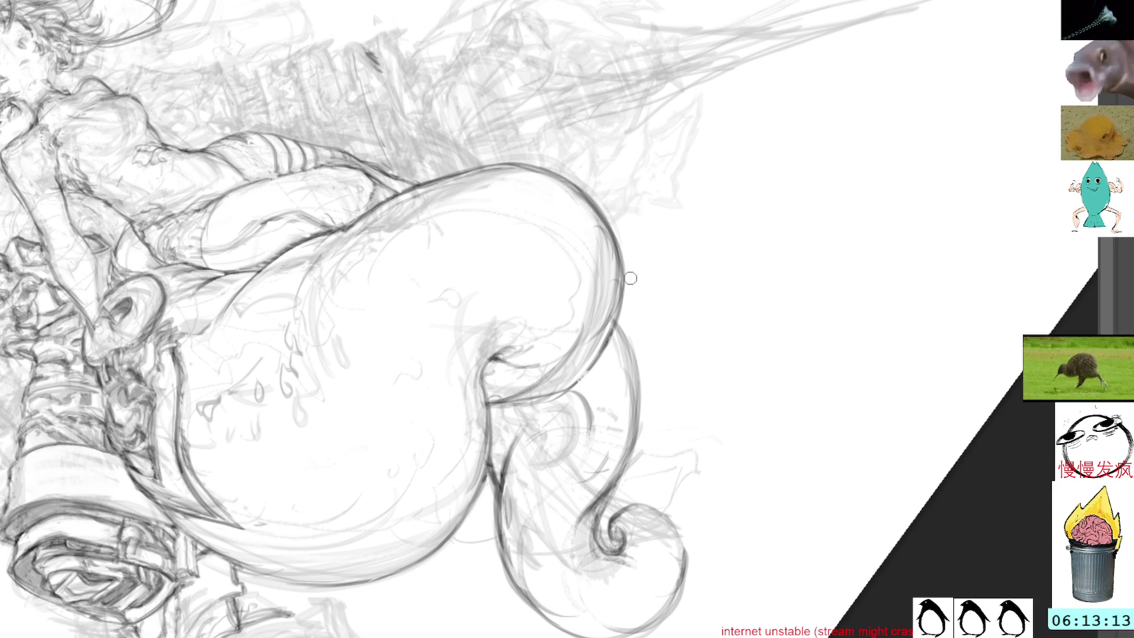
mouse_move(624, 319)
mouse_down()
mouse_move(638, 386)
mouse_move(642, 359)
mouse_move(643, 406)
mouse_up()
drag(639, 358, 643, 413)
drag(621, 312, 637, 439)
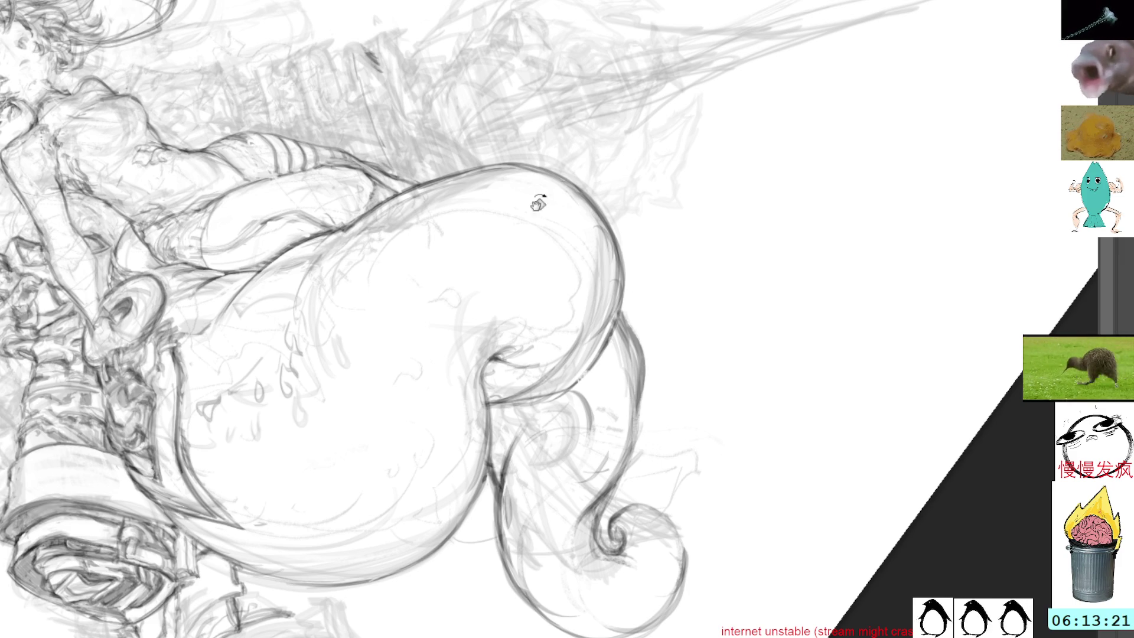
- Rotate the view and erase the stray dark diagonal stroke
key(Delete)
mouse_move(531, 135)
mouse_down()
mouse_move(660, 189)
mouse_move(705, 70)
mouse_move(685, 106)
mouse_move(600, 124)
mouse_up()
drag(402, 372, 425, 333)
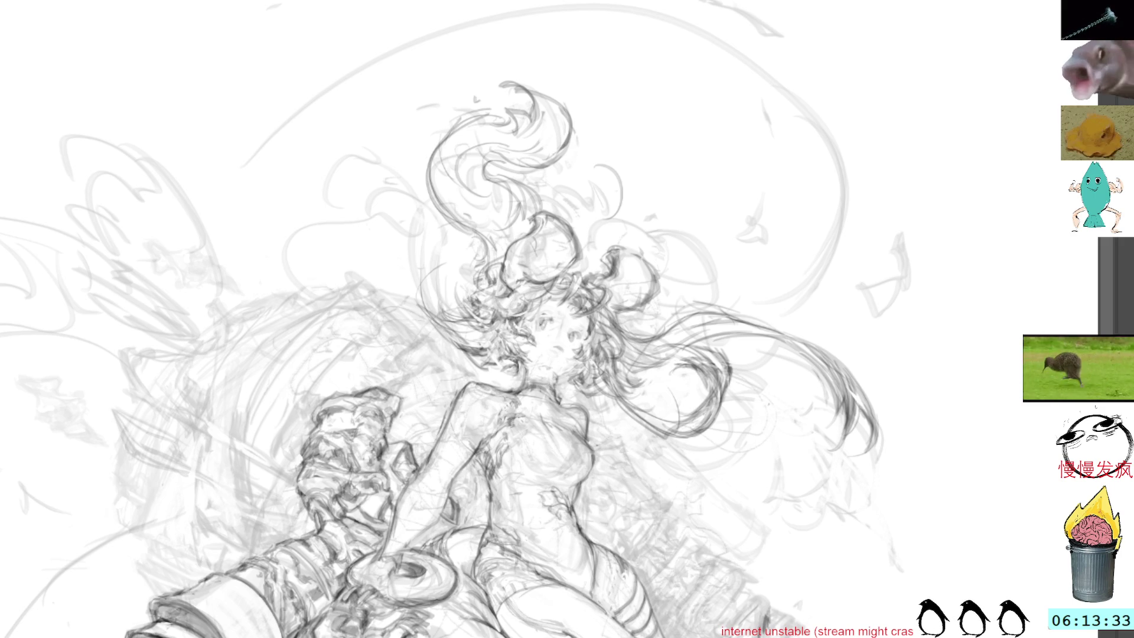
- Reveal the hidden dome sketch and delete the stray lines in a lassoed patch on the cannon's left edge
key(h)
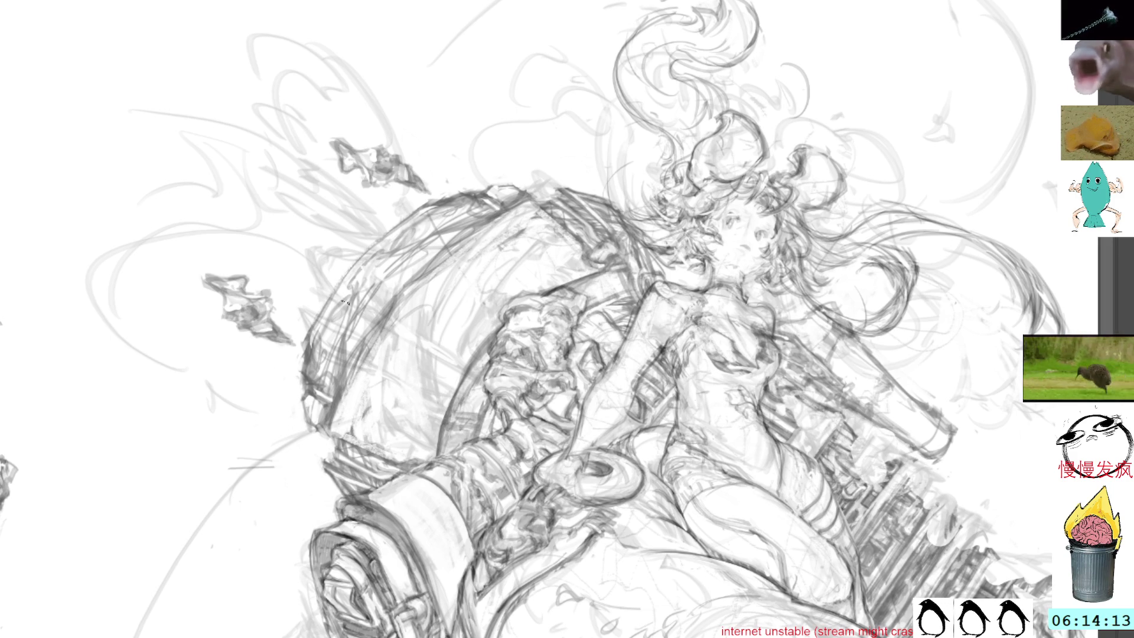
drag(378, 339, 411, 297)
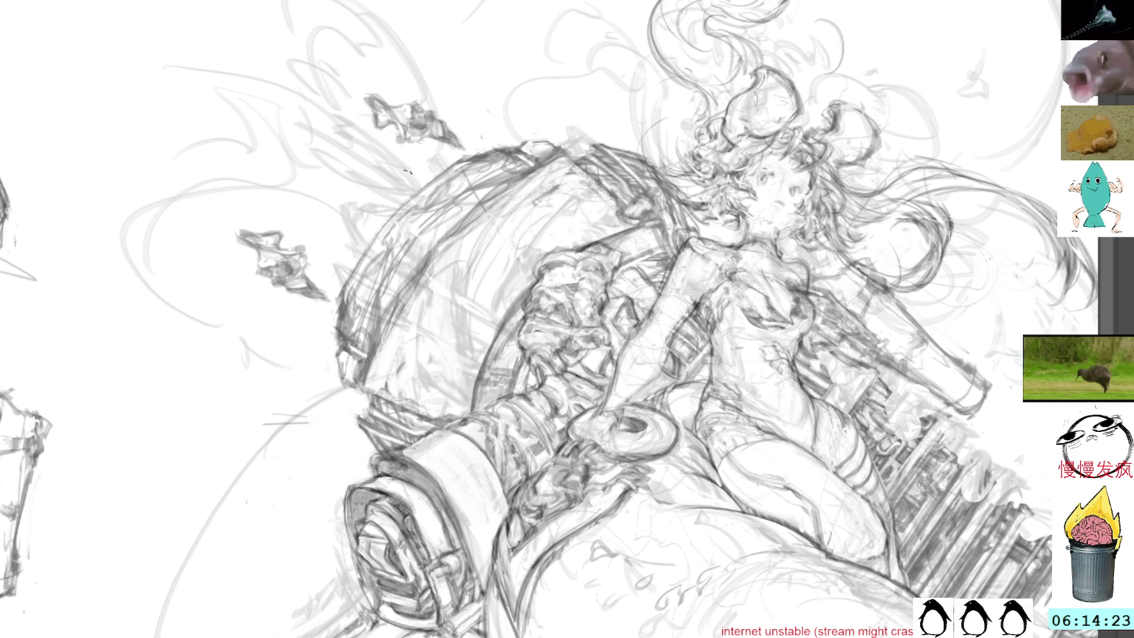
mouse_move(367, 322)
mouse_down()
mouse_move(340, 269)
mouse_move(362, 347)
mouse_move(367, 327)
mouse_up()
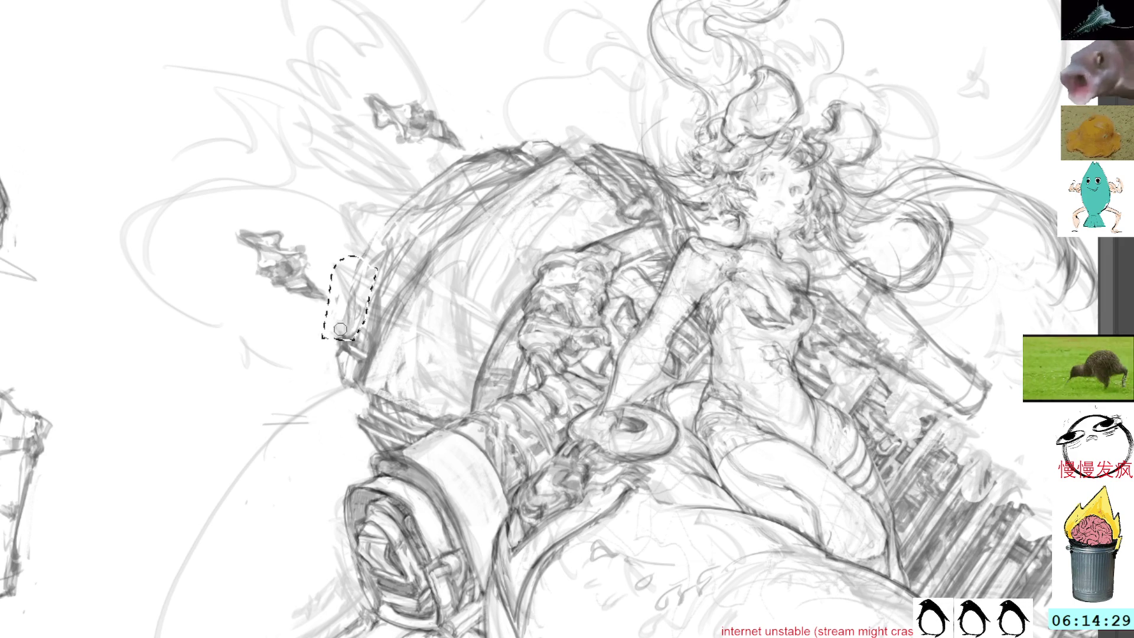
key(Delete)
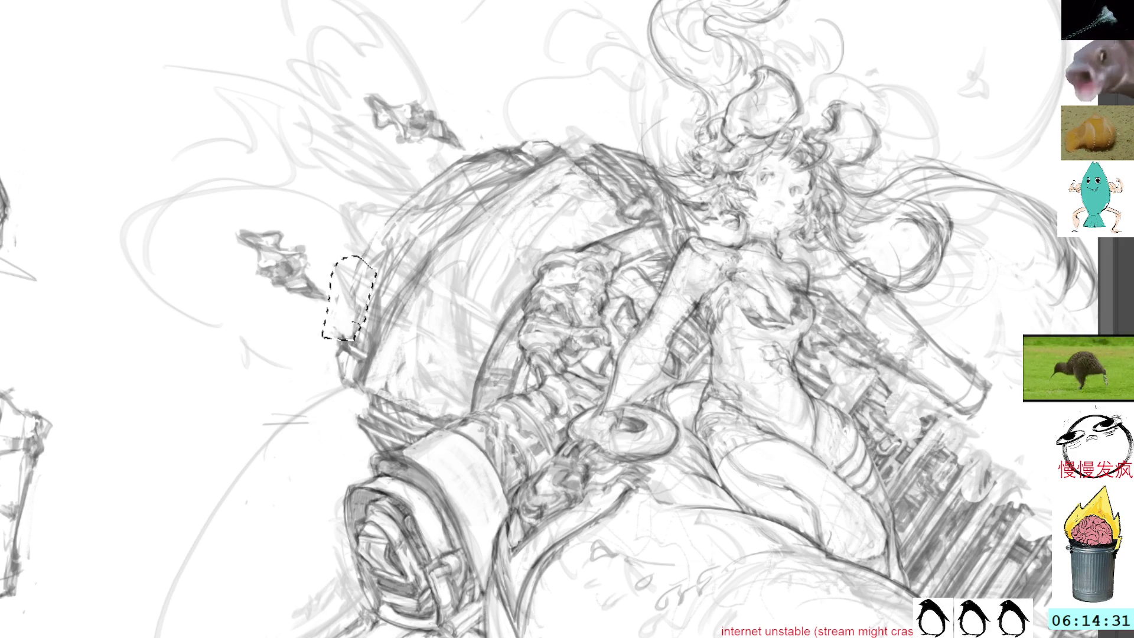
key(ctrl+d)
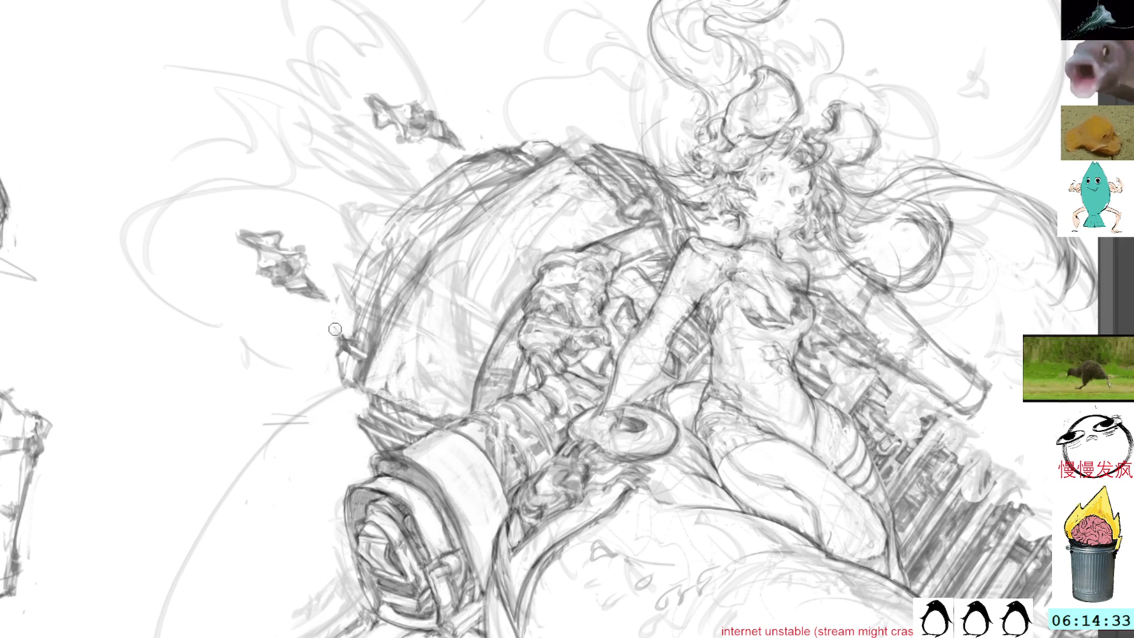
drag(985, 314, 679, 171)
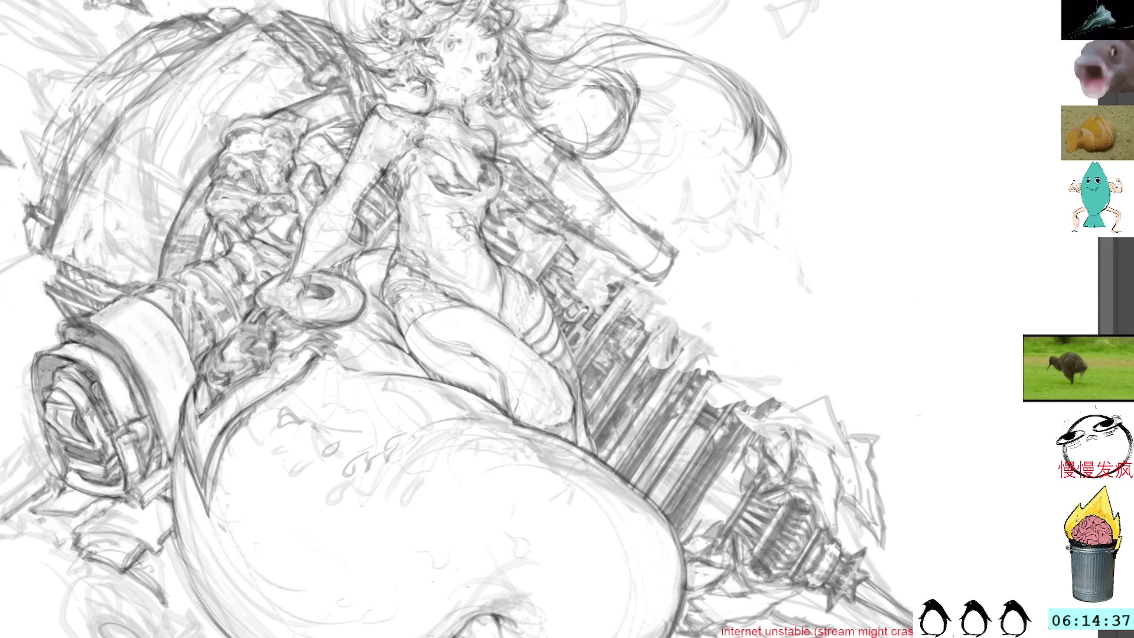
- Toggle the machinery detail lines off and on to compare, then recentre on the figure
key(ctrl+comma)
key(ctrl+comma)
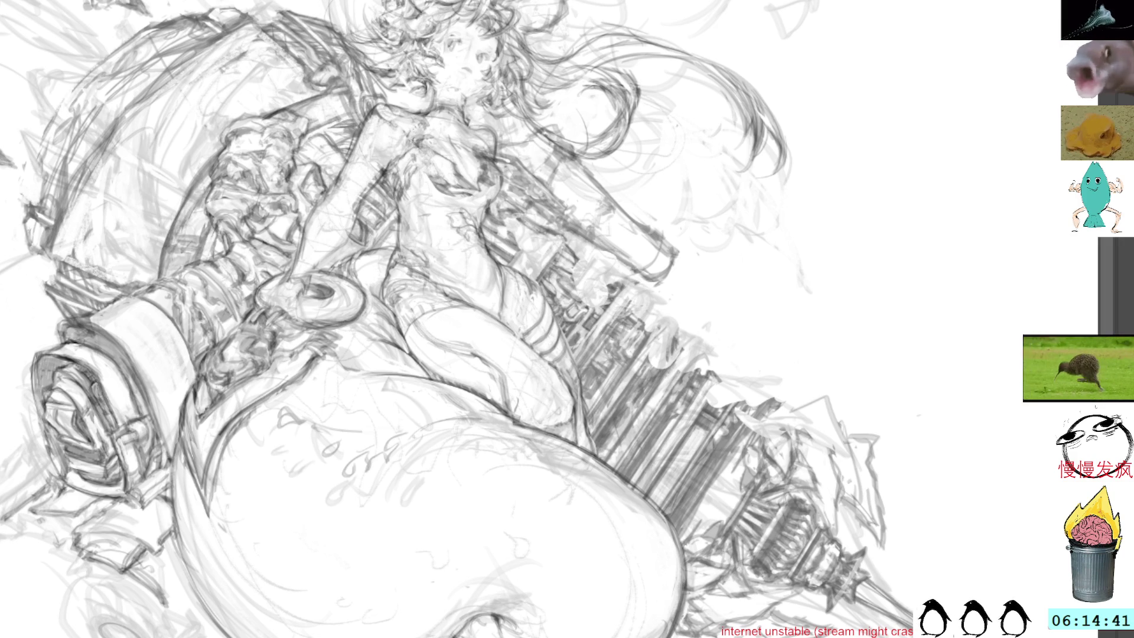
key(ctrl+comma)
key(ctrl+comma)
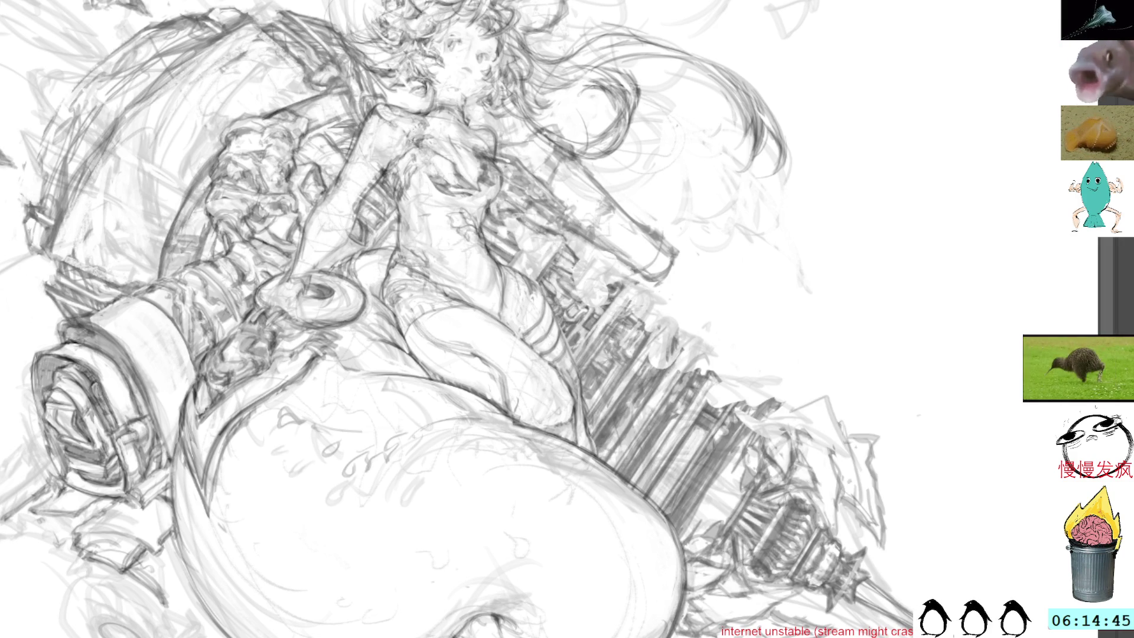
drag(428, 43, 454, 348)
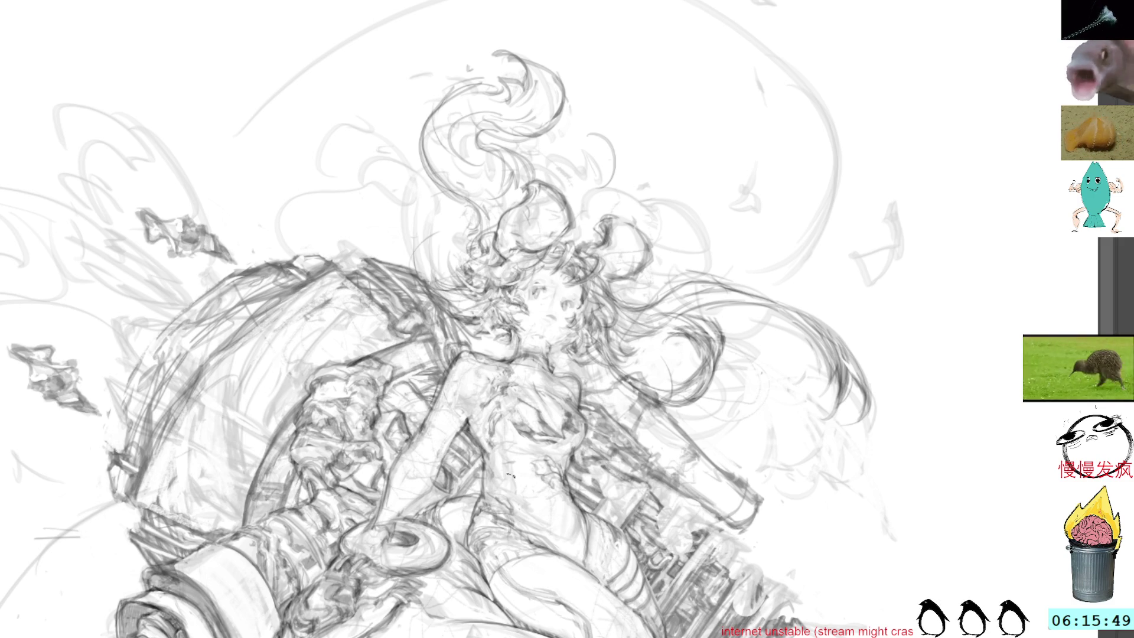
drag(518, 509, 463, 494)
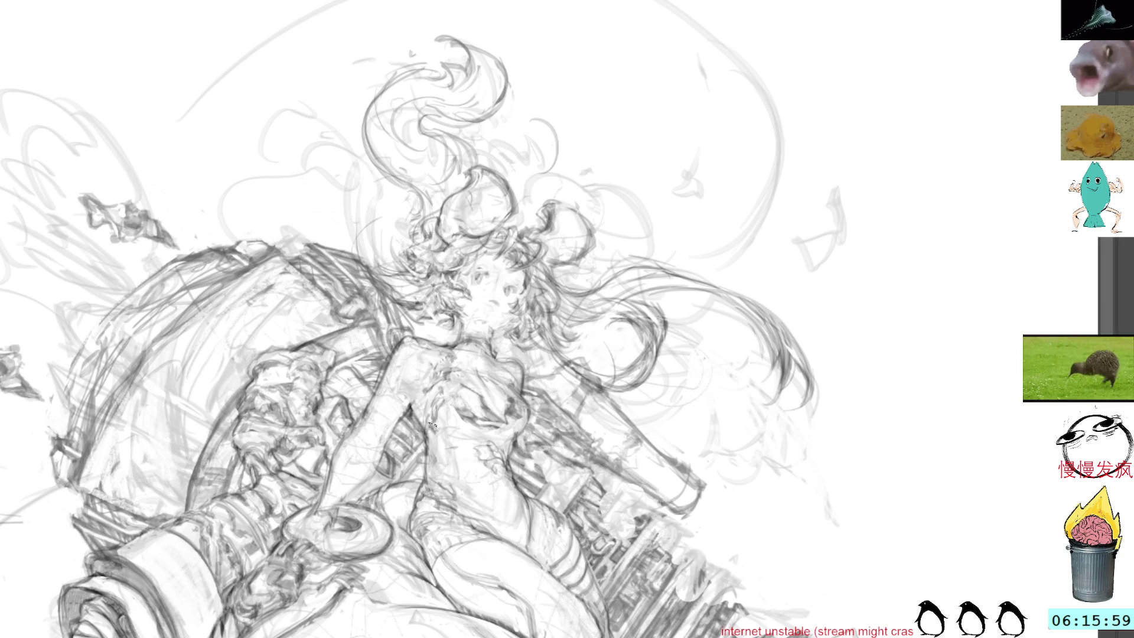
- Paint dark pencil marks over the girl's chest and small shading marks beside it
mouse_move(429, 421)
mouse_down()
mouse_move(428, 393)
mouse_move(421, 422)
mouse_up()
drag(425, 354, 424, 389)
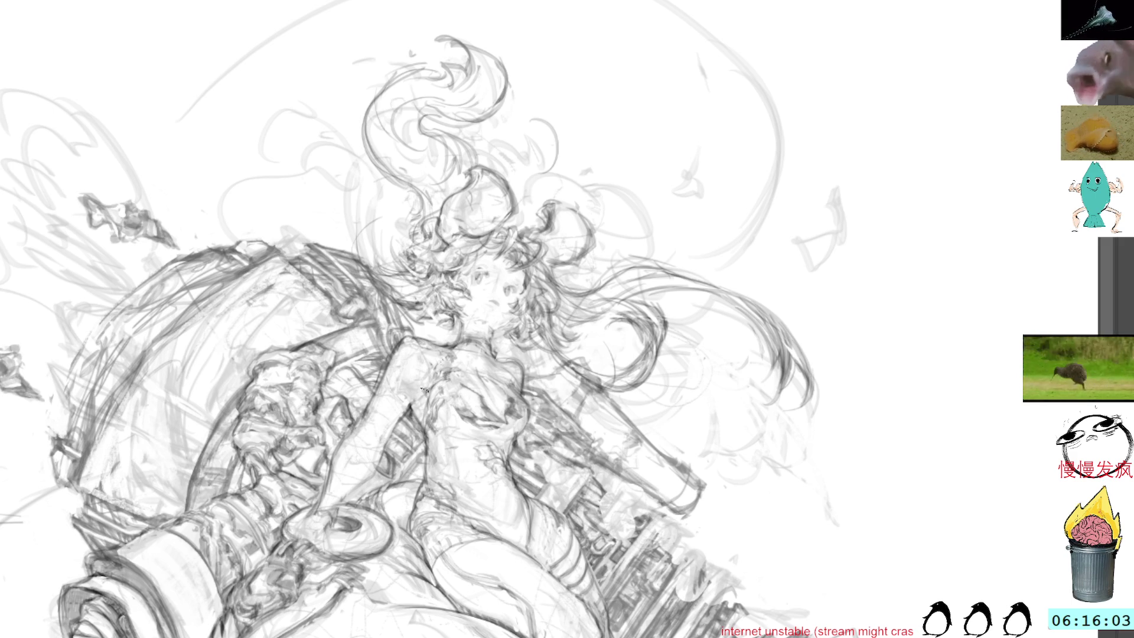
mouse_move(404, 339)
mouse_down()
mouse_move(439, 362)
mouse_move(450, 381)
mouse_move(438, 388)
mouse_up()
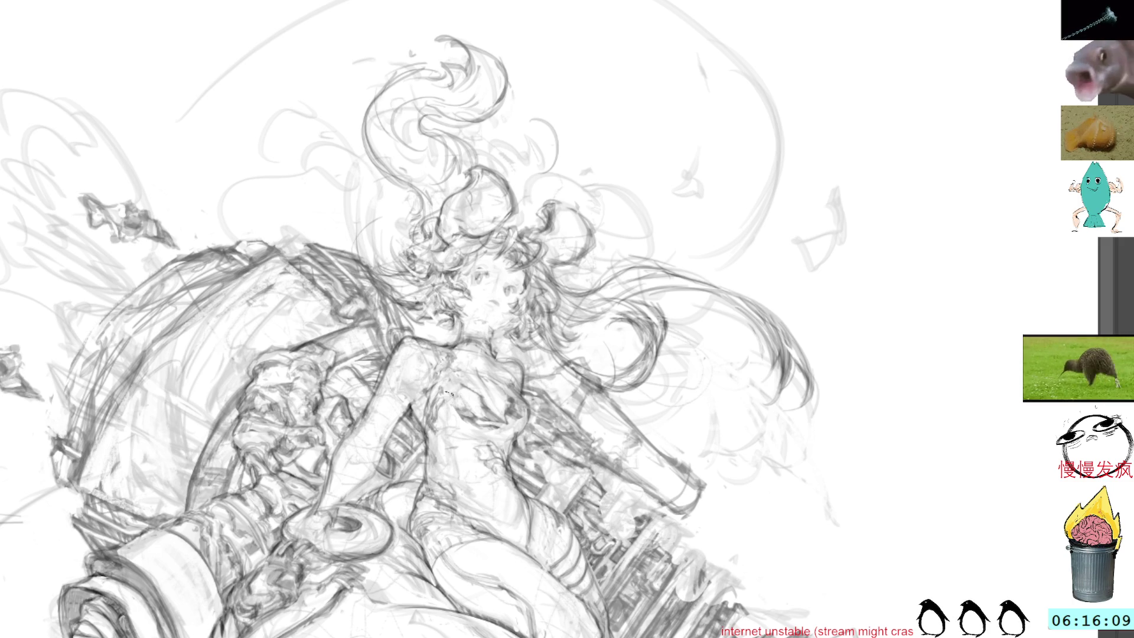
mouse_move(449, 410)
mouse_down()
mouse_move(440, 413)
mouse_move(482, 429)
mouse_up()
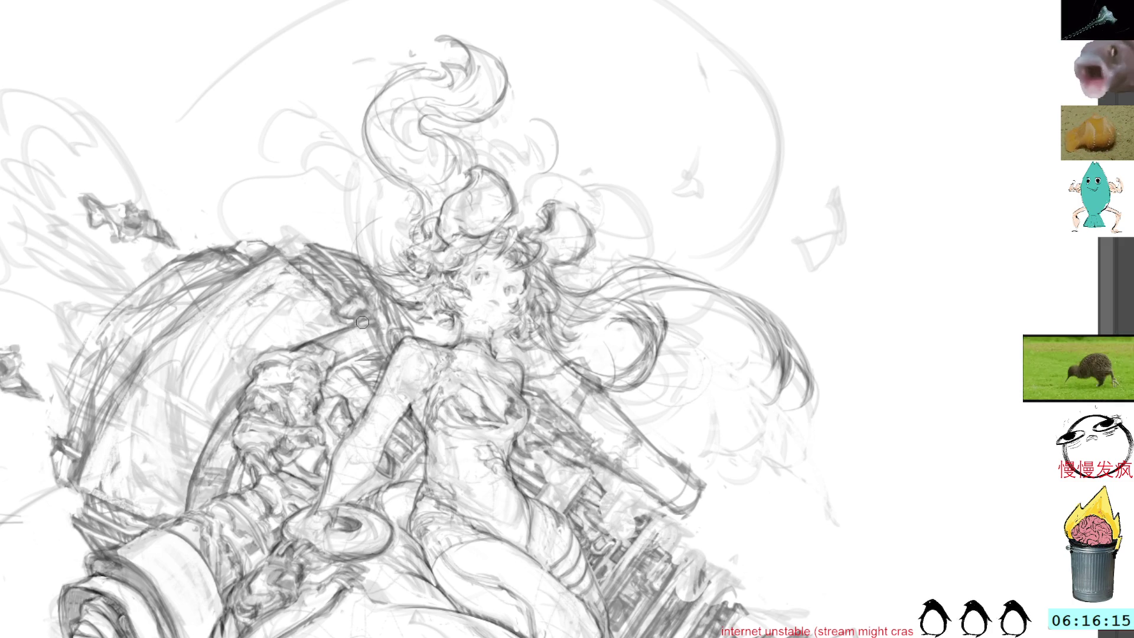
drag(539, 463, 497, 456)
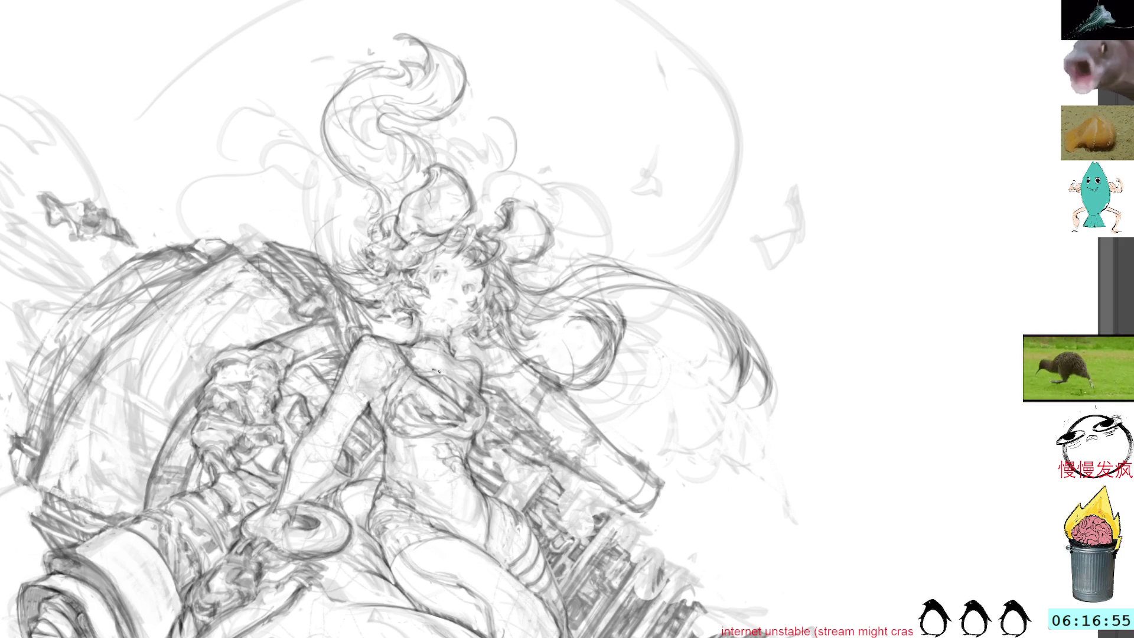
- Add a faint stroke across the chest, then mirror the view horizontally to check the drawing
drag(440, 370, 471, 388)
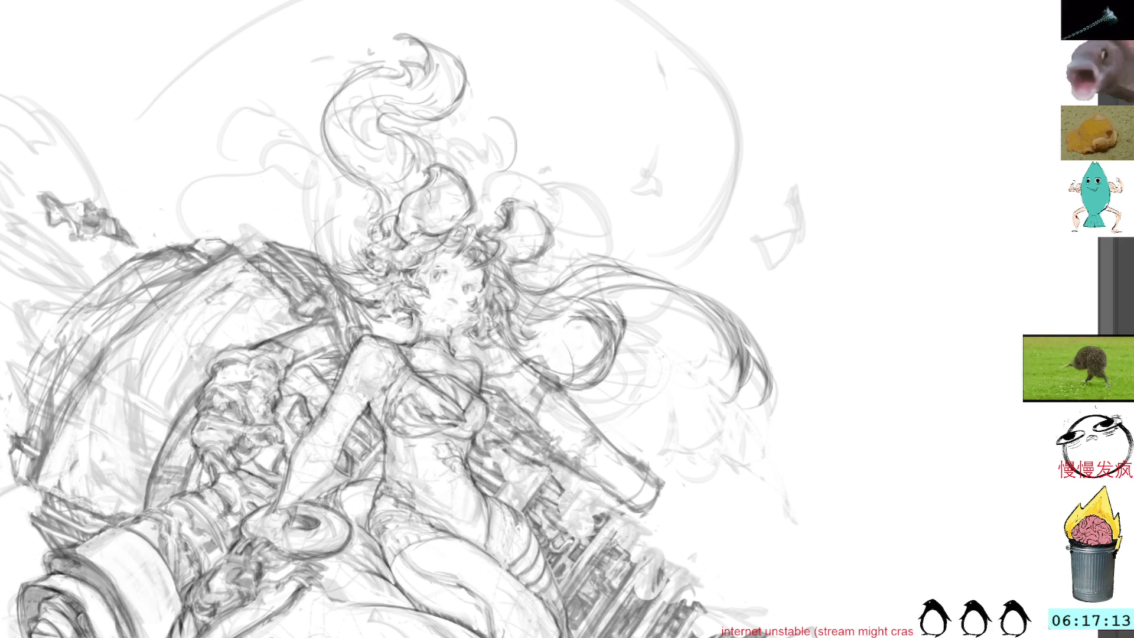
key(m)
drag(708, 143, 677, 108)
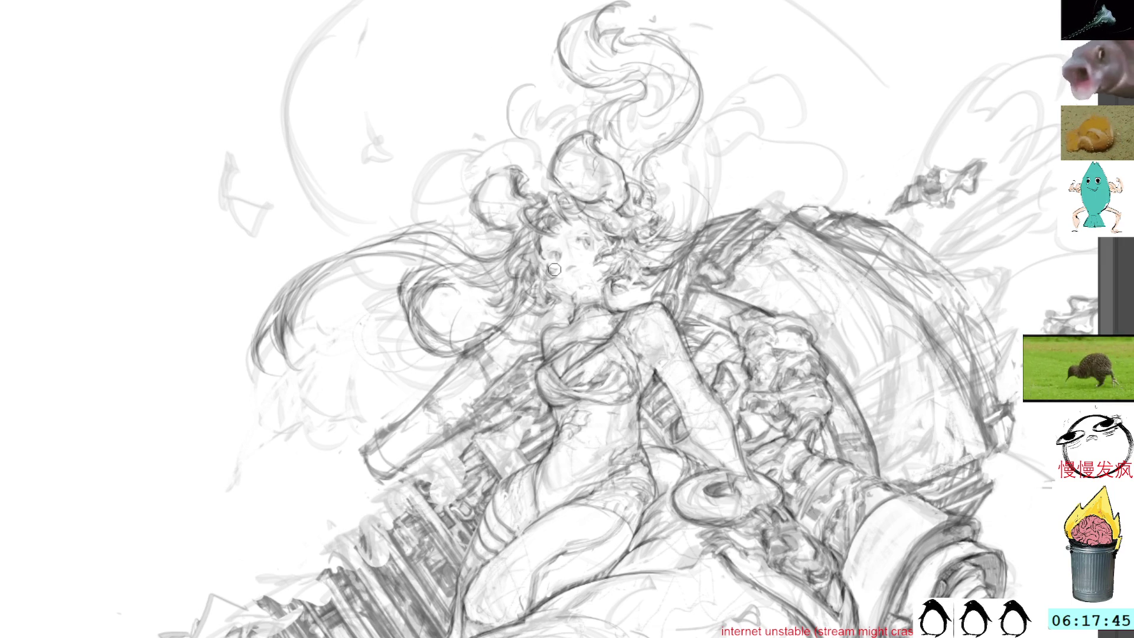
- Lasso small regions at the girl's neck and chest, and darken the line along her arm's edge
drag(699, 273, 637, 365)
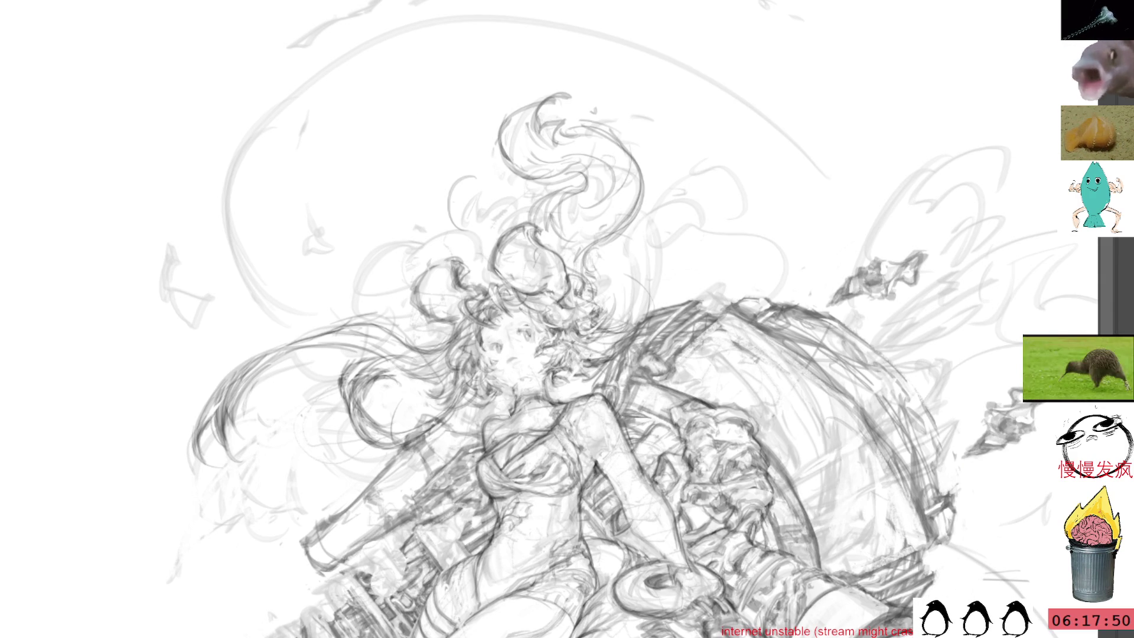
mouse_move(597, 424)
mouse_down()
mouse_move(593, 393)
mouse_move(609, 450)
mouse_up()
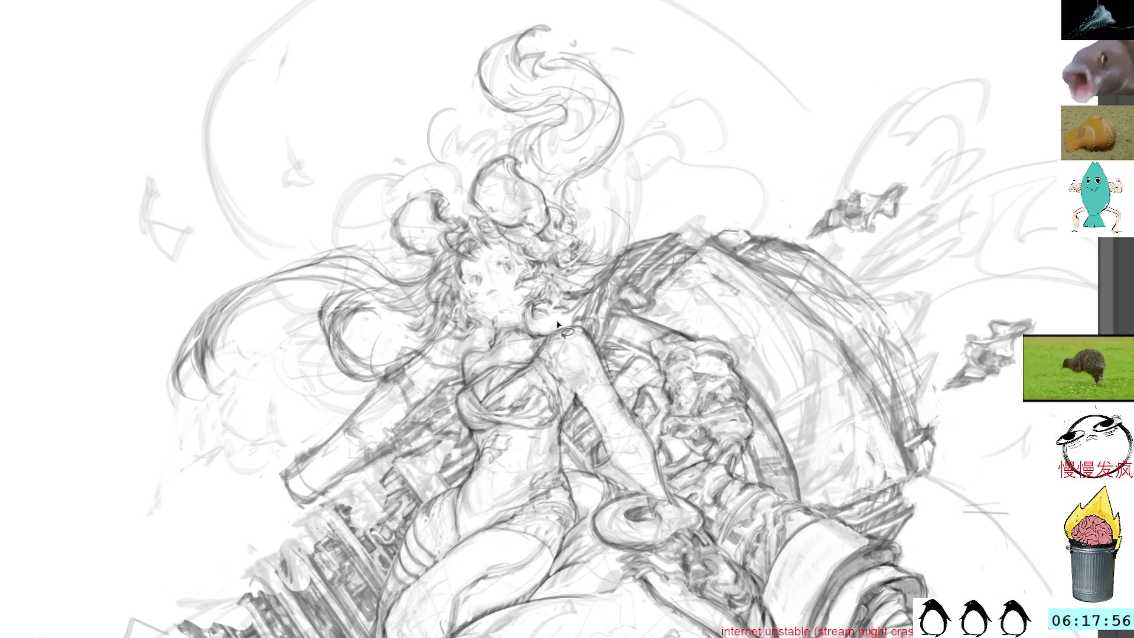
mouse_move(549, 341)
mouse_down()
mouse_move(522, 357)
mouse_move(550, 366)
mouse_up()
key(ctrl+d)
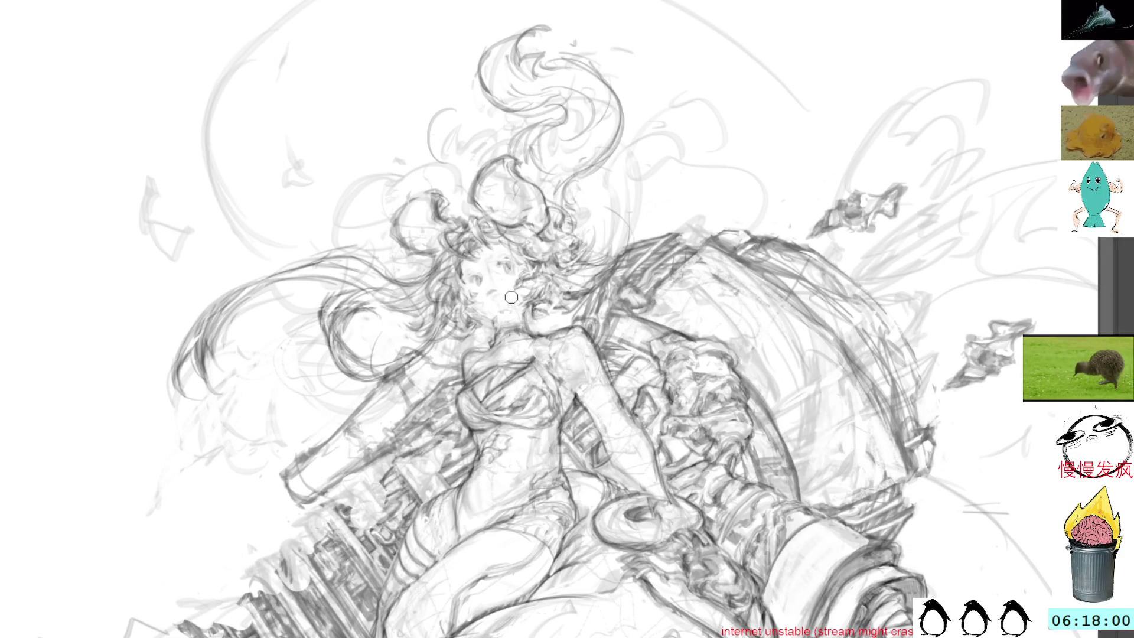
drag(539, 355, 569, 412)
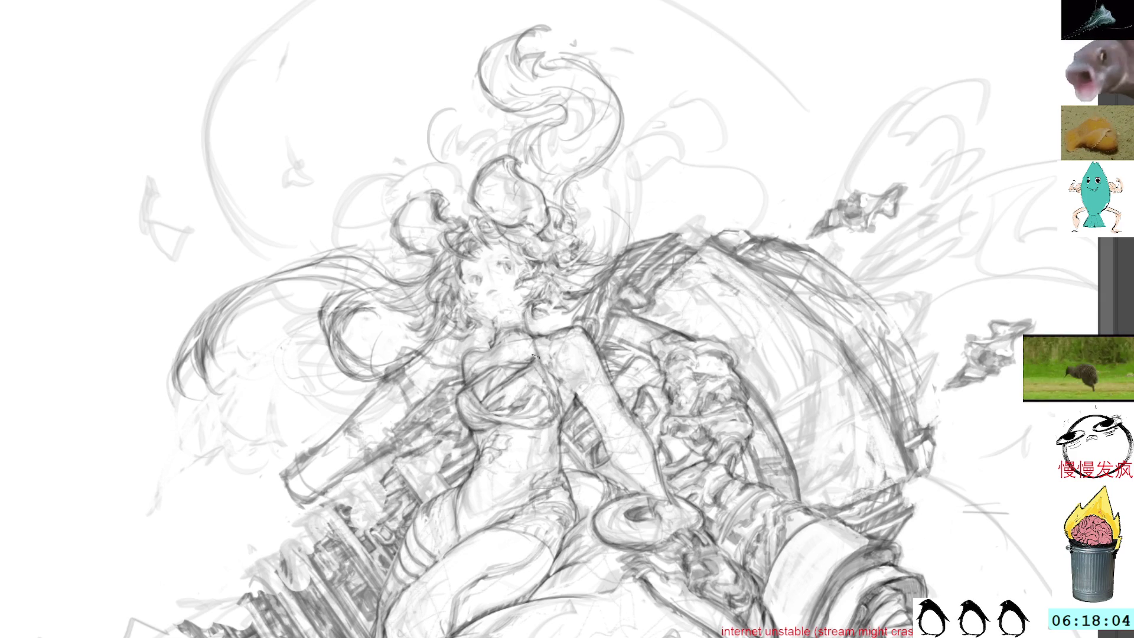
mouse_move(534, 365)
mouse_down()
mouse_move(491, 401)
mouse_move(523, 374)
mouse_up()
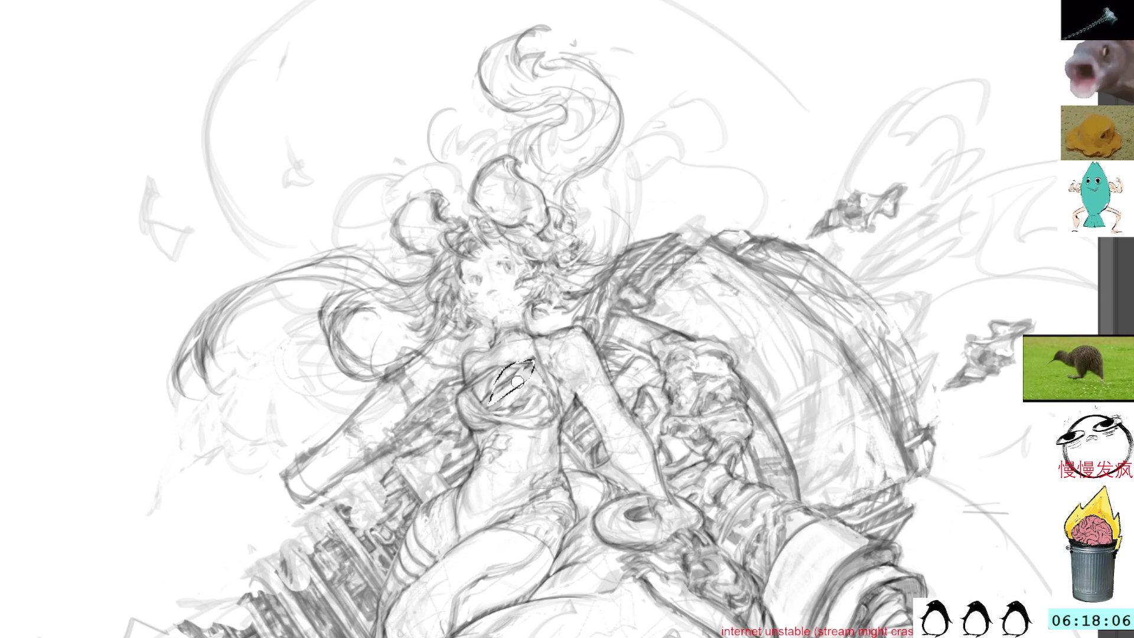
key(ctrl+d)
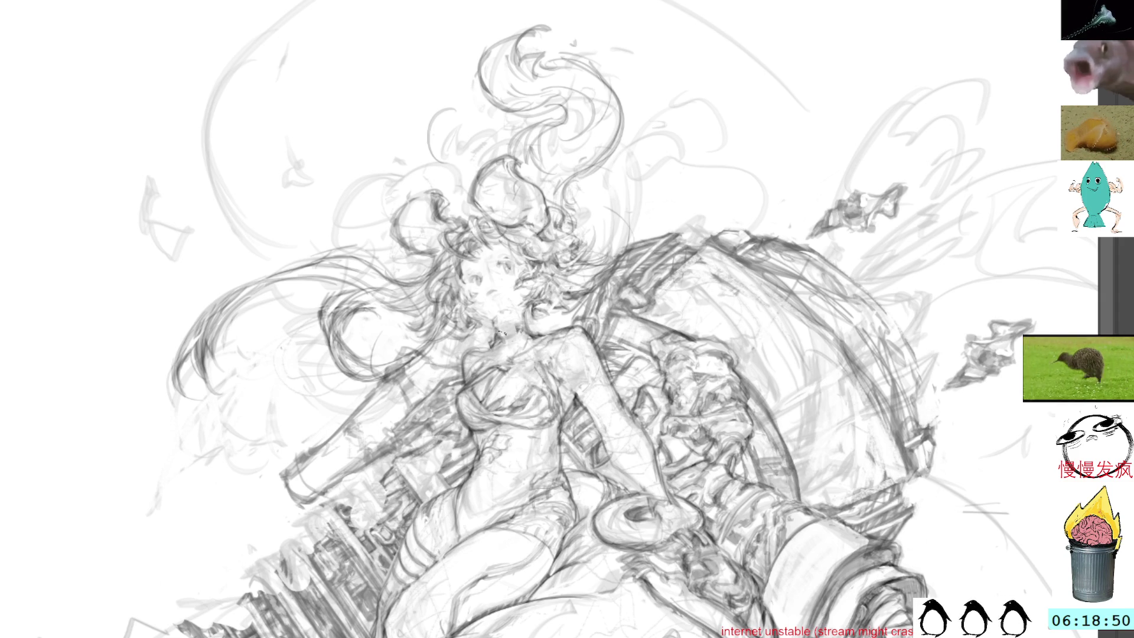
- Draw short darker pencil strokes at the girl's neck
drag(502, 335, 515, 329)
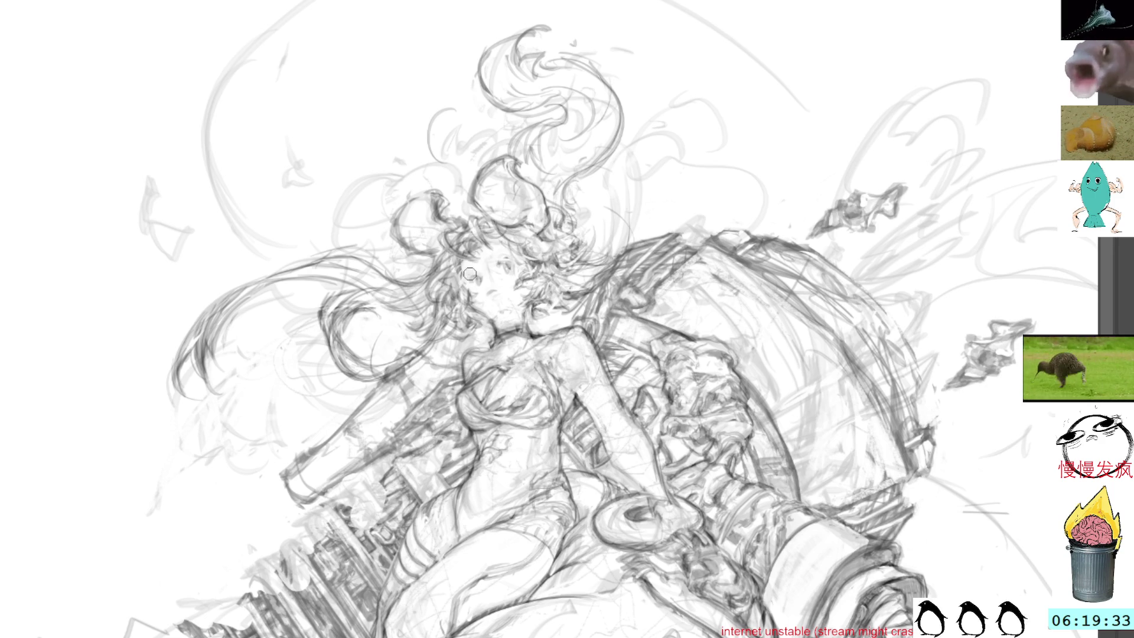
scroll(588, 276, up, 2)
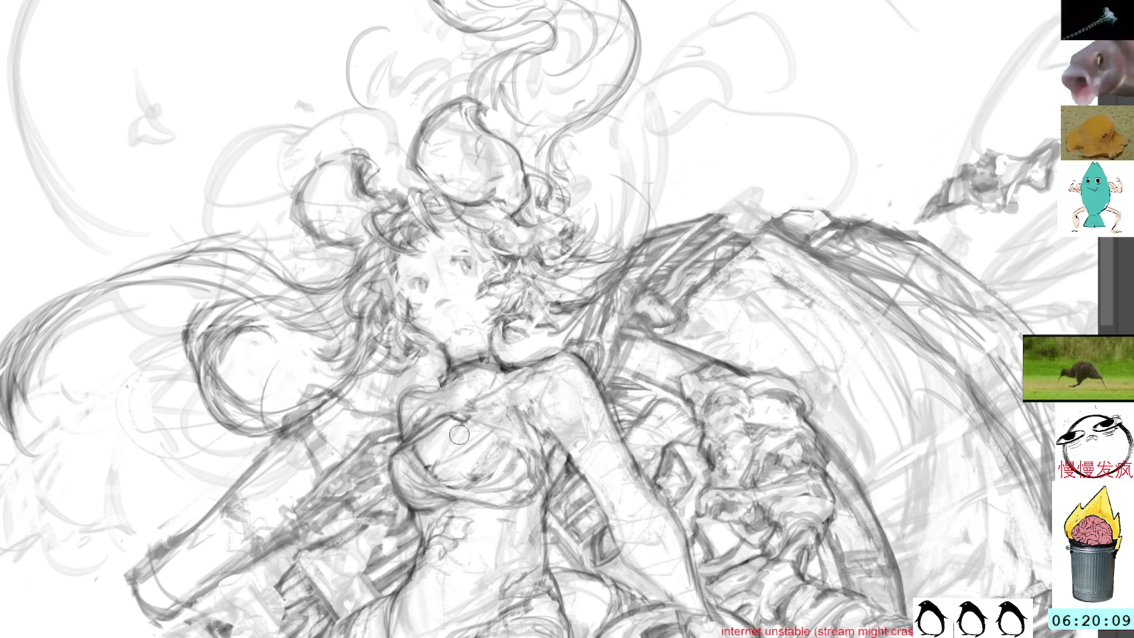
- Add small dark marks on the chest, then rotate the view and turn it back upright
drag(454, 440, 470, 438)
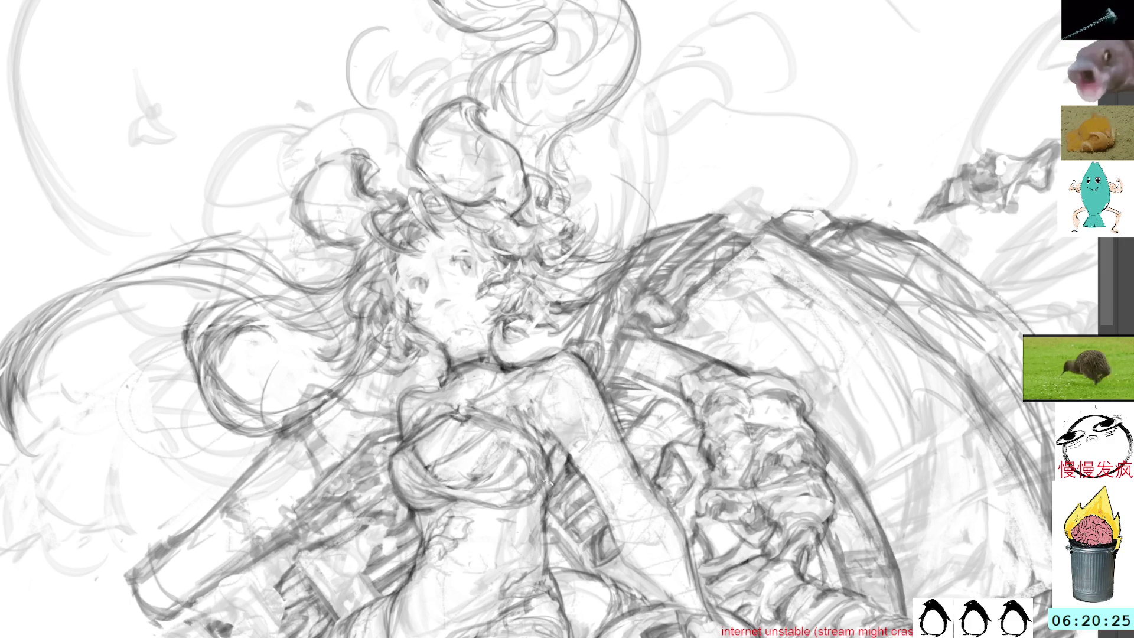
mouse_move(528, 499)
mouse_down()
mouse_move(584, 277)
mouse_move(764, 101)
mouse_up()
drag(786, 142, 691, 301)
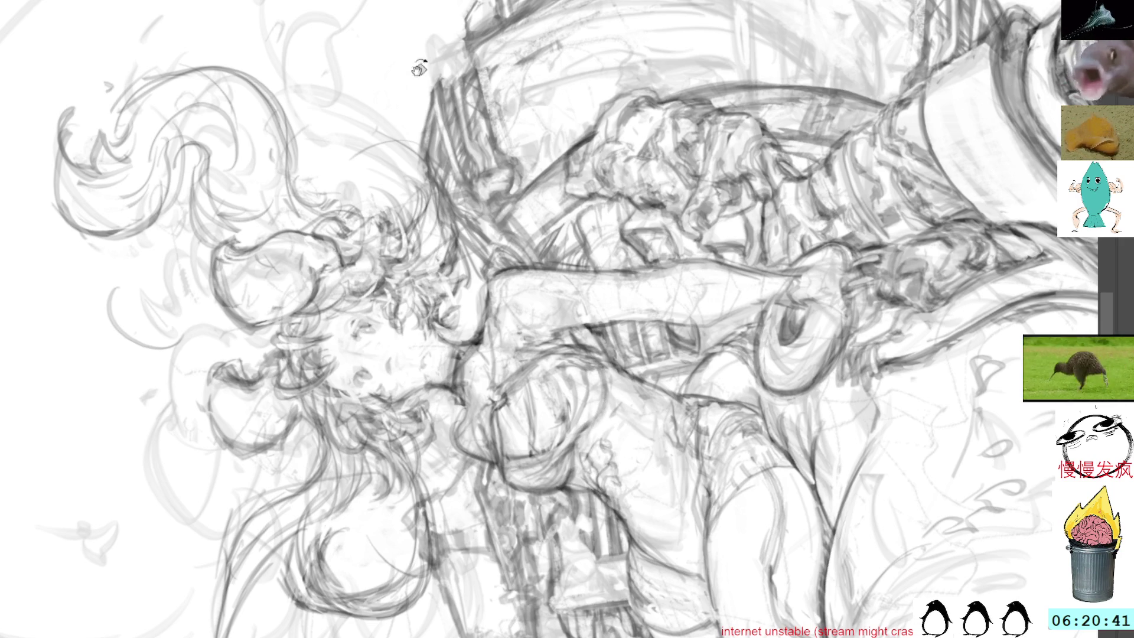
key(5)
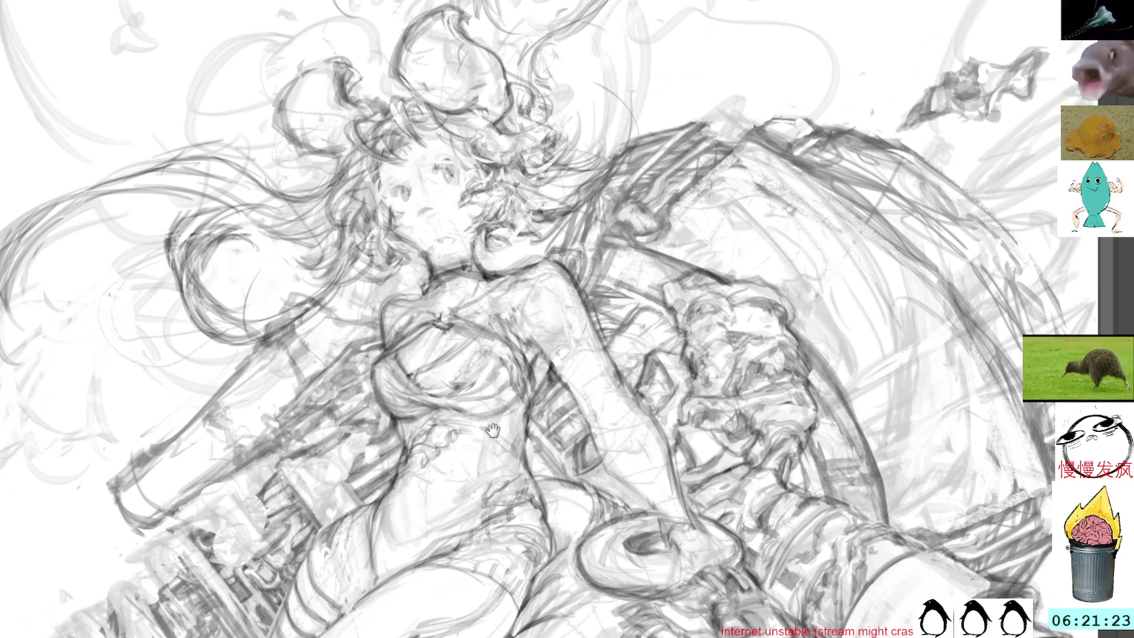
- Pan the view to centre the girl's torso for further line refinement
drag(495, 428, 523, 378)
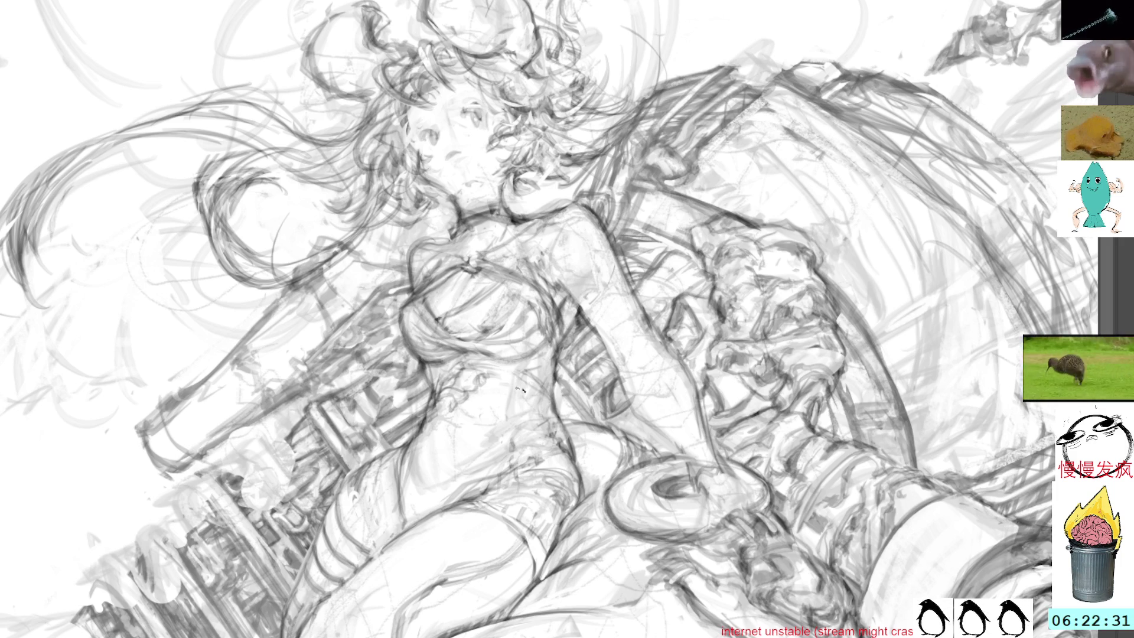
scroll(539, 401, up, 5)
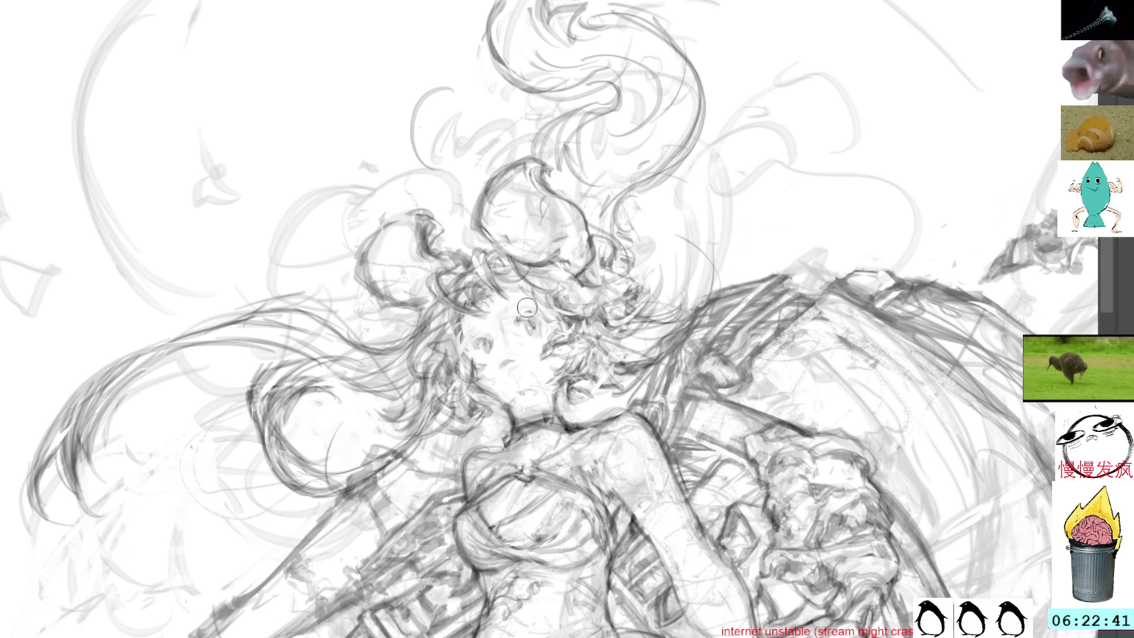
mouse_move(487, 325)
mouse_down()
mouse_move(483, 355)
mouse_move(549, 346)
mouse_move(492, 307)
mouse_up()
key(ctrl+t)
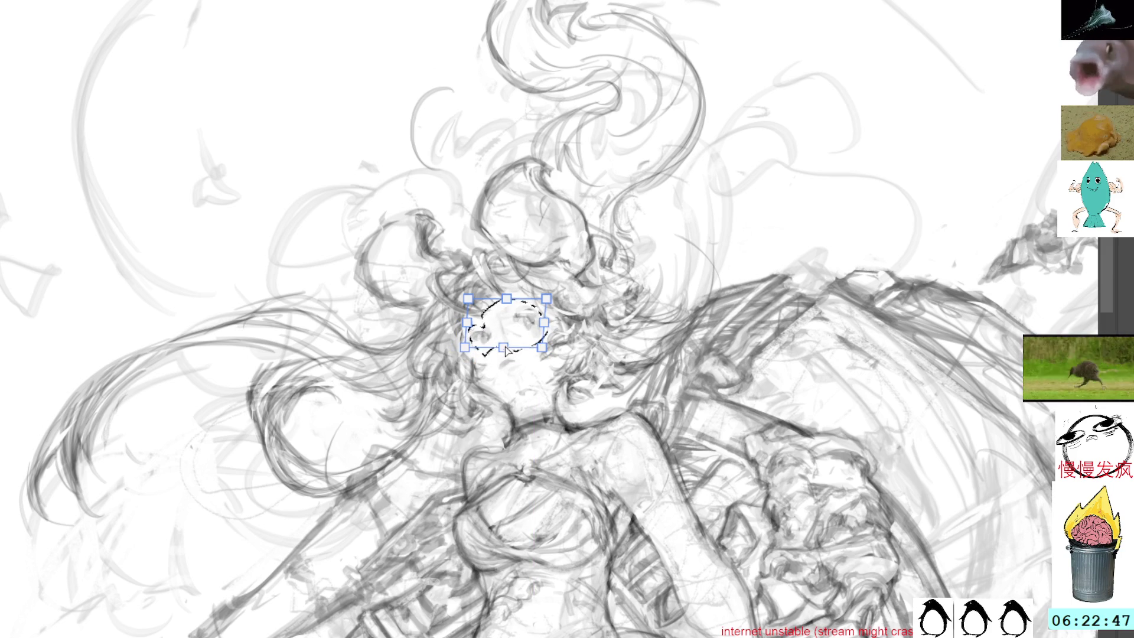
drag(514, 322, 515, 329)
key(ctrl+z)
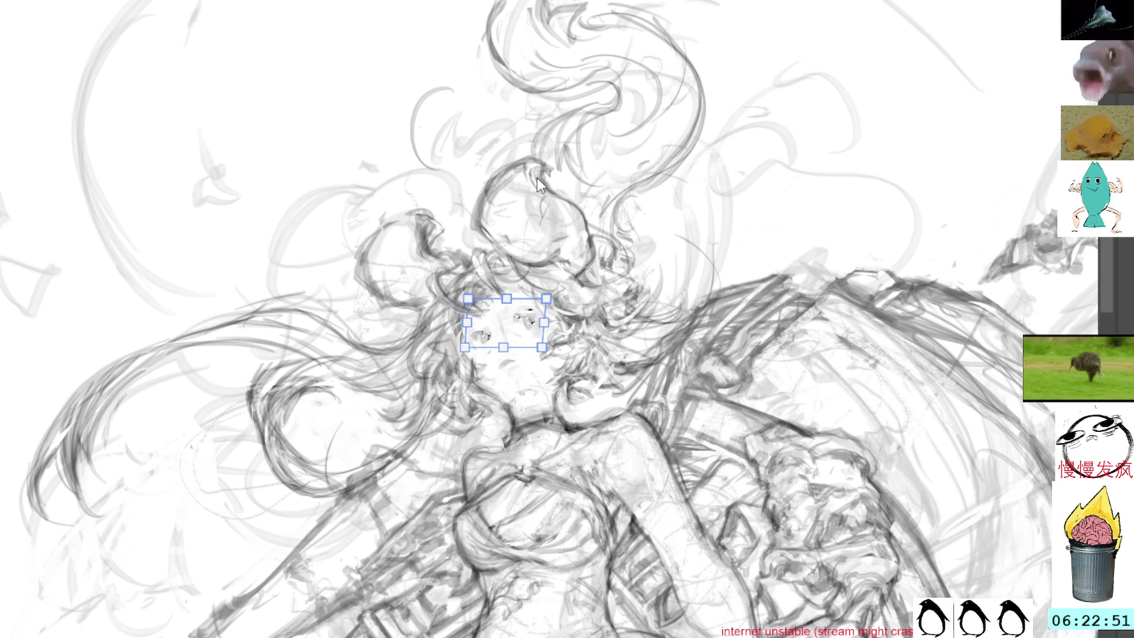
key(Return)
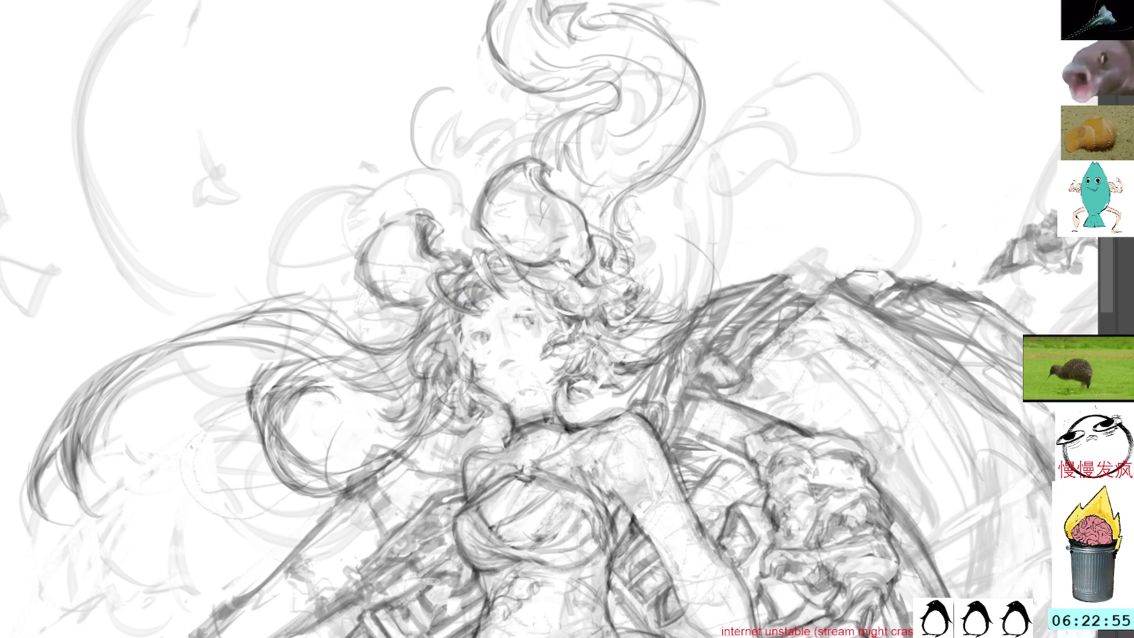
mouse_move(612, 171)
mouse_down()
mouse_move(612, 192)
mouse_move(570, 214)
mouse_move(565, 235)
mouse_up()
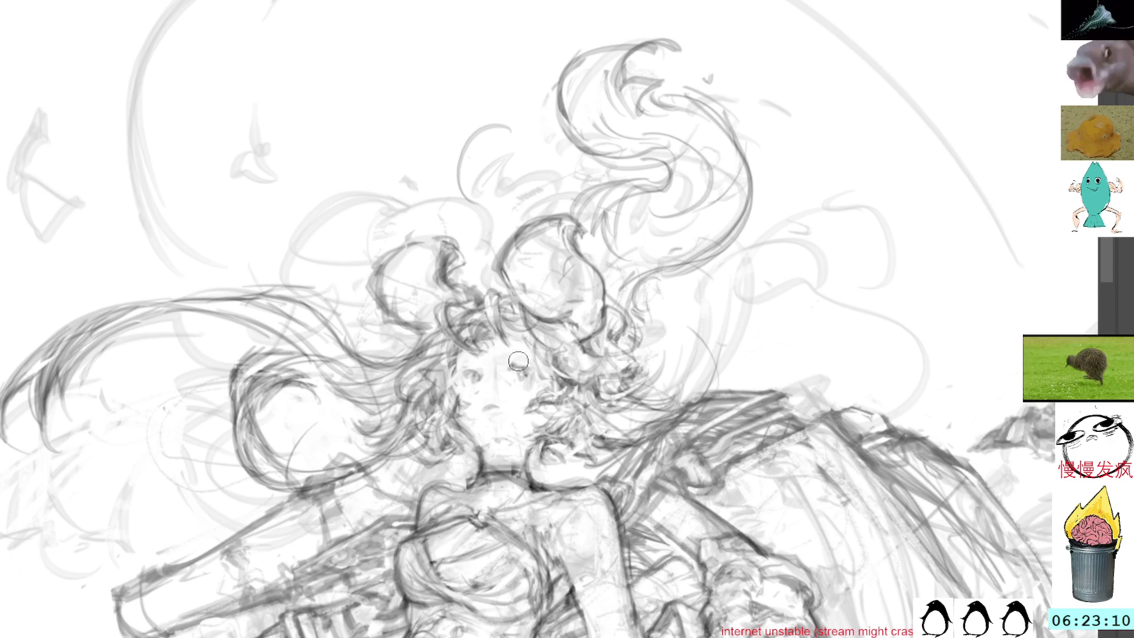
- Paint a dark pupil detail into the girl's right eye
drag(514, 369, 519, 373)
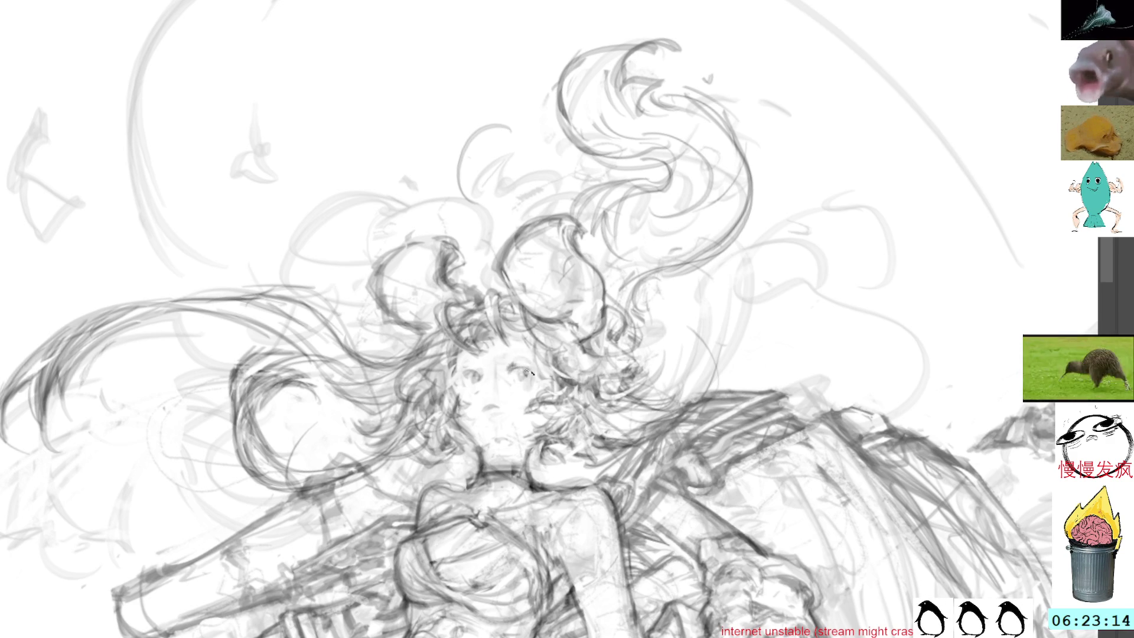
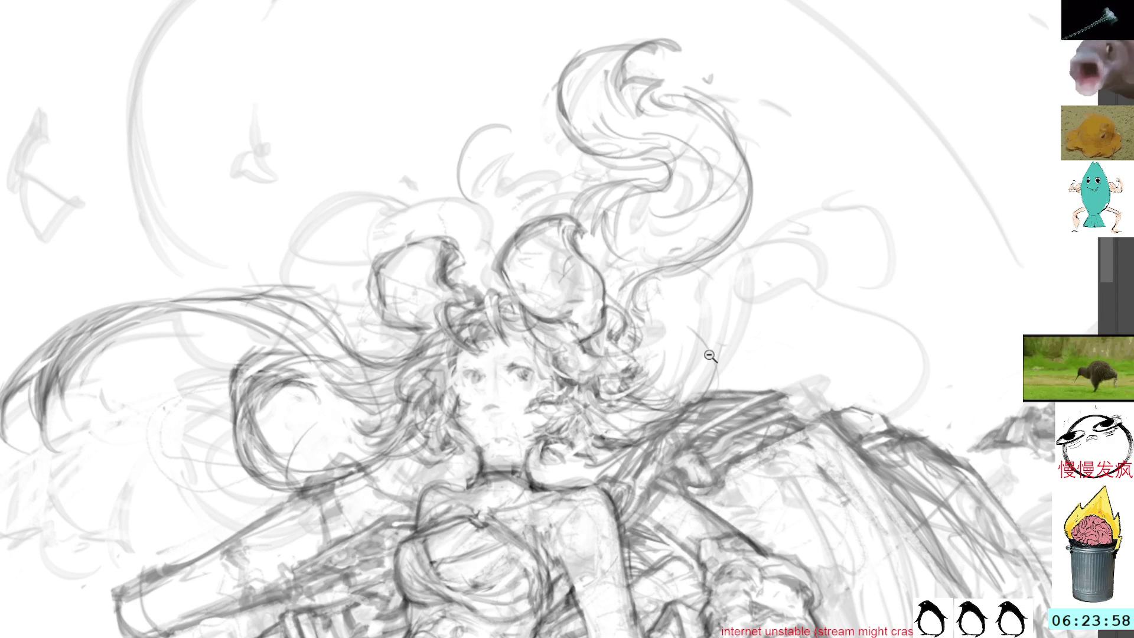
- Paste the squid reference photo and position it at the top middle among the references
key(ctrl+0)
scroll(549, 352, right, 10)
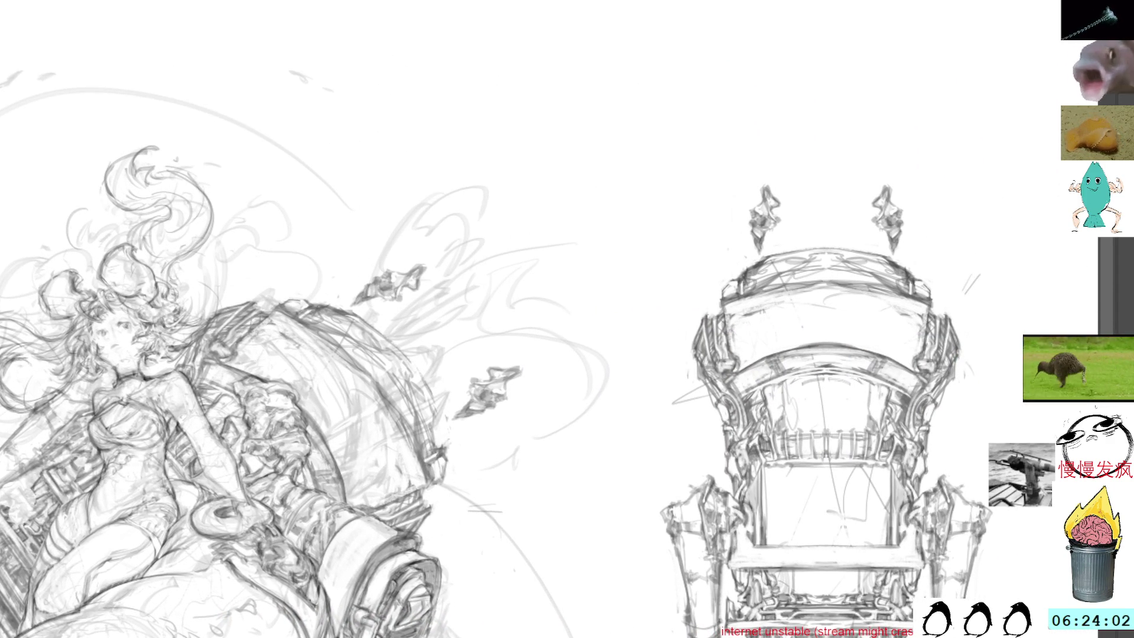
key(ctrl+v)
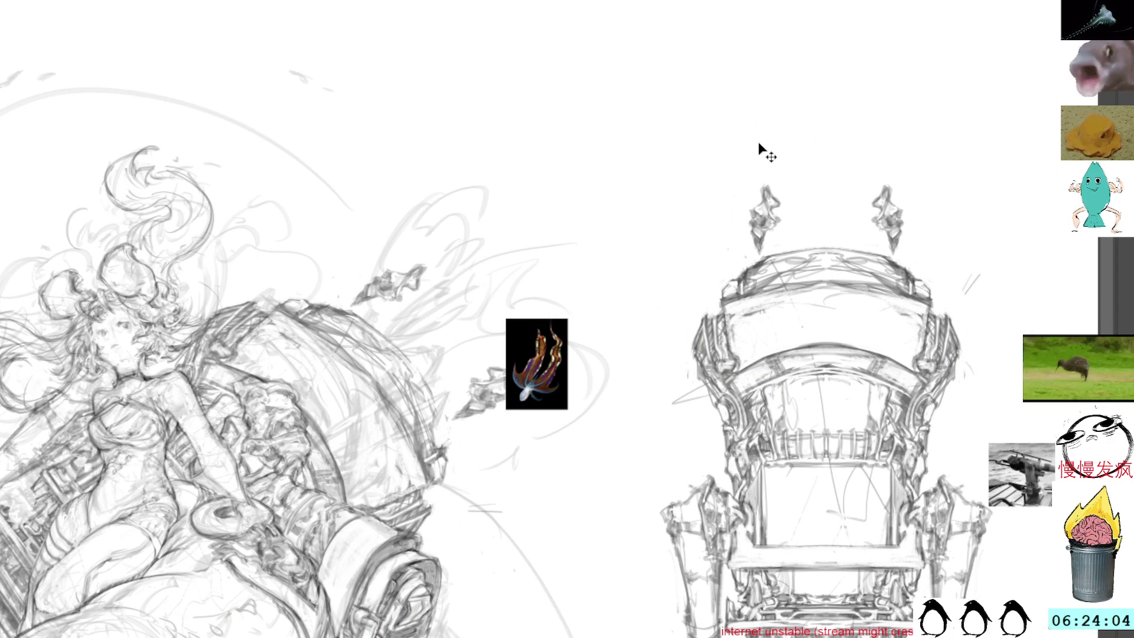
mouse_move(544, 369)
mouse_down()
mouse_move(907, 298)
mouse_move(1019, 387)
mouse_up()
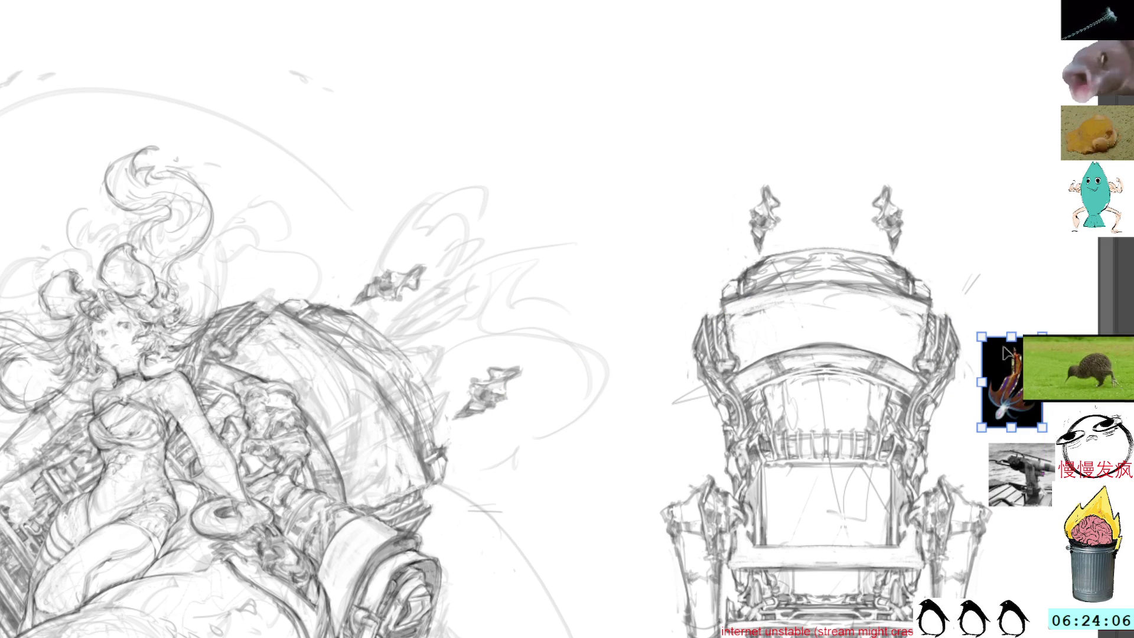
key(Return)
mouse_move(1011, 382)
mouse_down()
mouse_move(780, 239)
mouse_move(483, 99)
mouse_up()
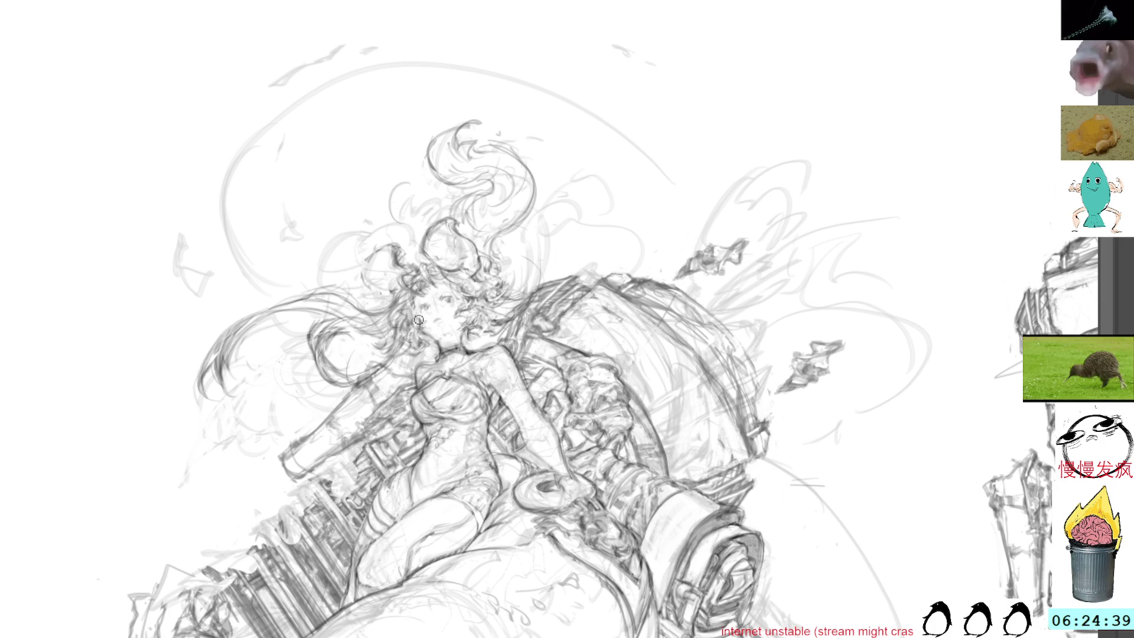
- Build up dark pencil marks in the small patch of hair just above the face
mouse_move(455, 210)
mouse_down()
mouse_move(444, 245)
mouse_move(416, 236)
mouse_move(436, 214)
mouse_move(423, 255)
mouse_move(434, 215)
mouse_up()
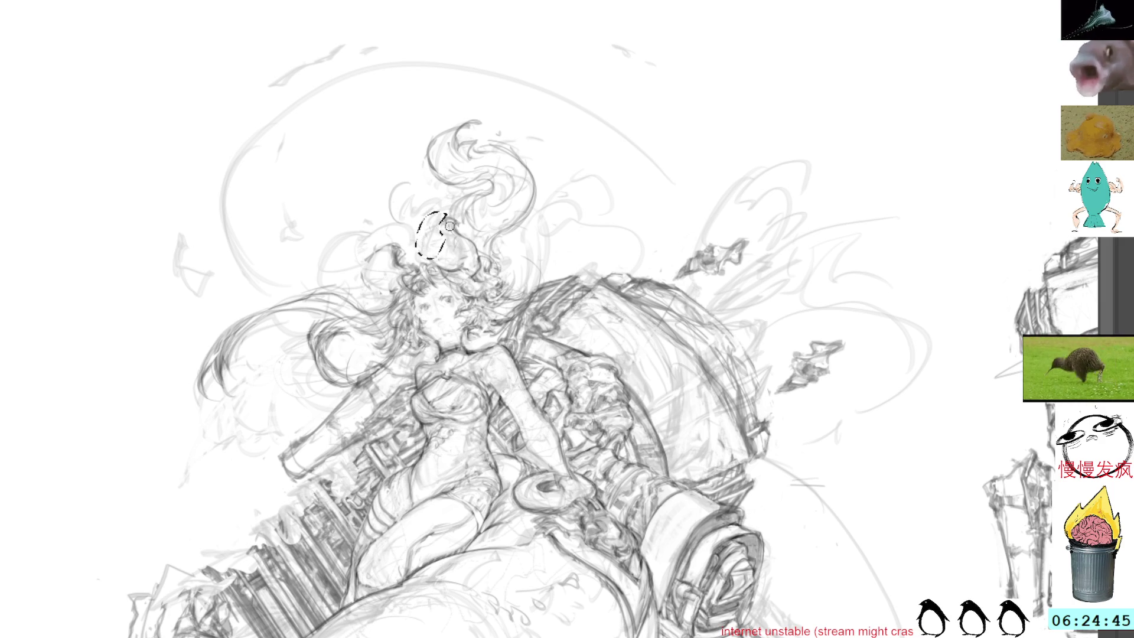
key(ctrl+d)
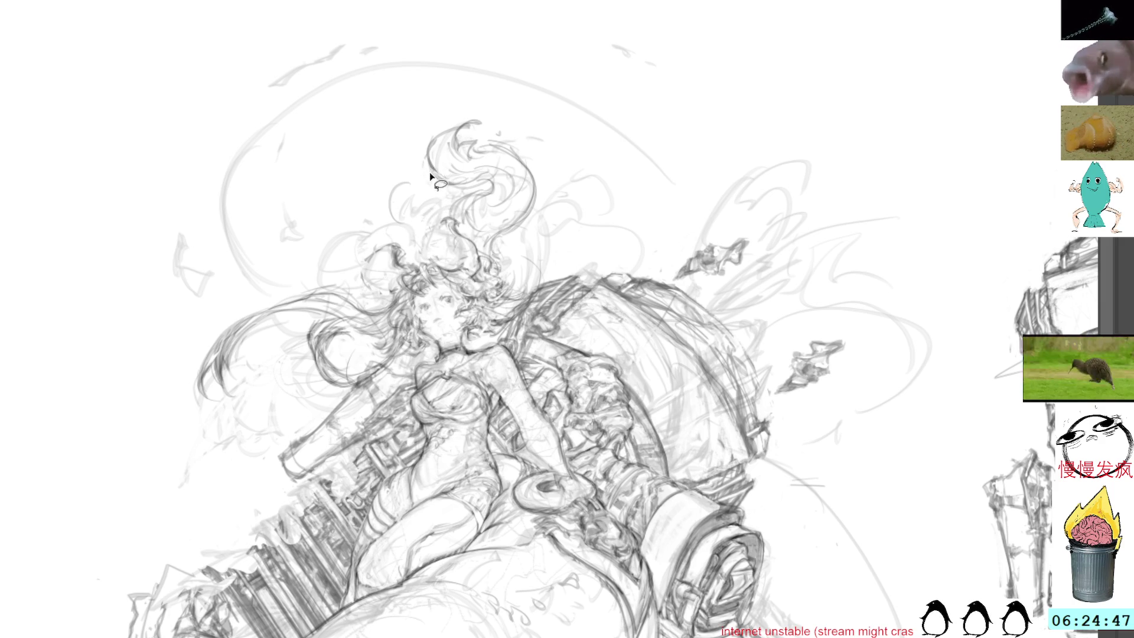
key(b)
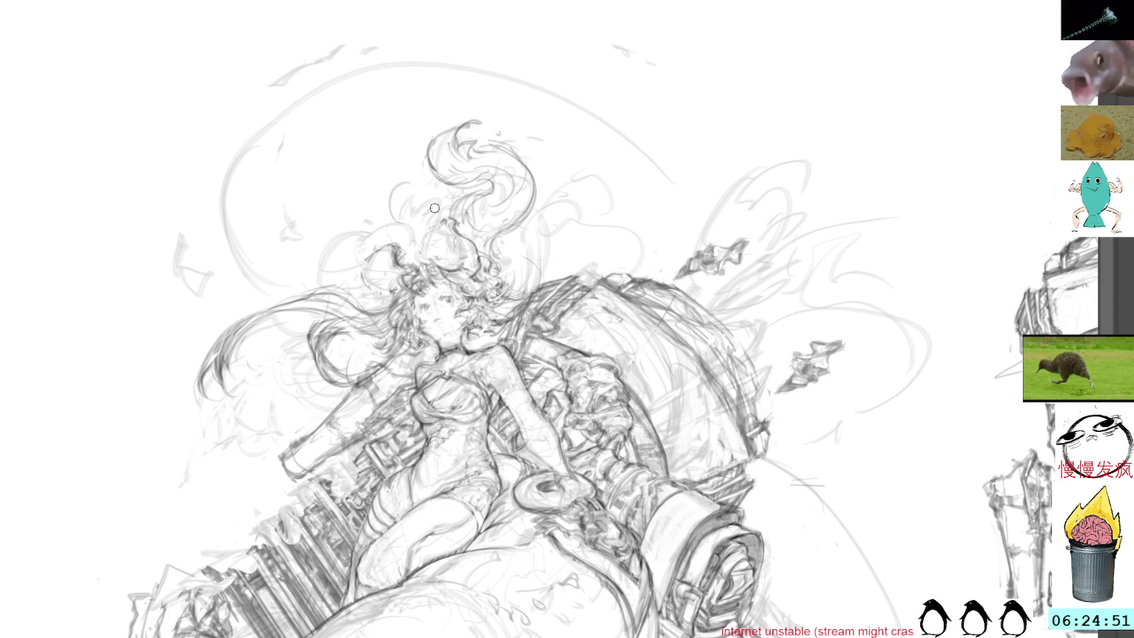
mouse_move(448, 213)
mouse_down()
mouse_move(423, 248)
mouse_move(426, 263)
mouse_move(423, 254)
mouse_up()
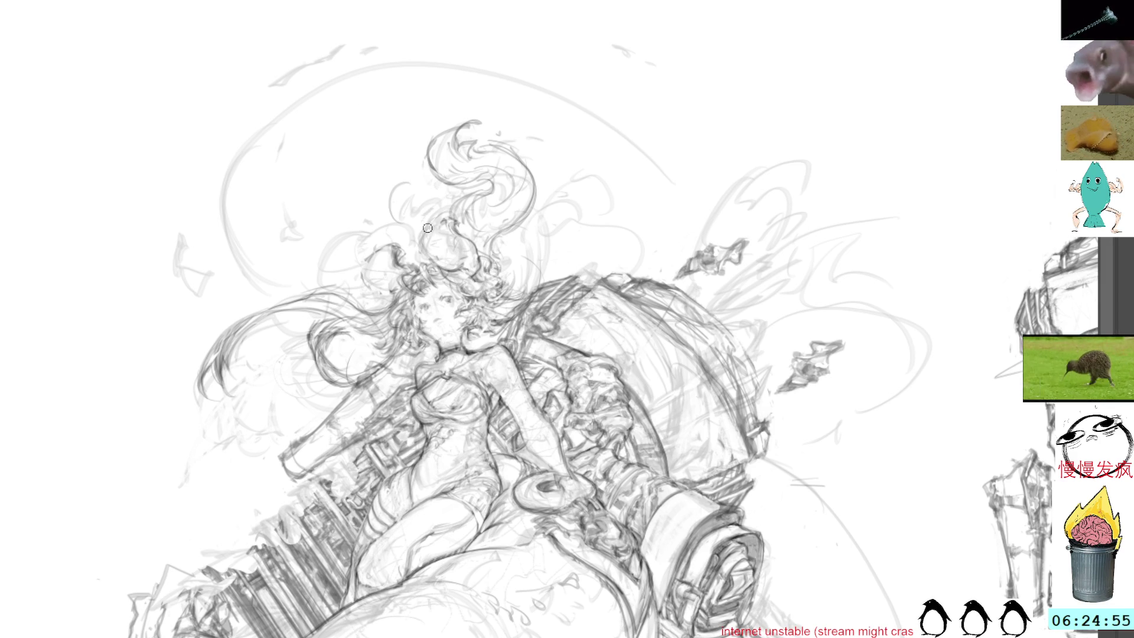
drag(431, 247, 418, 264)
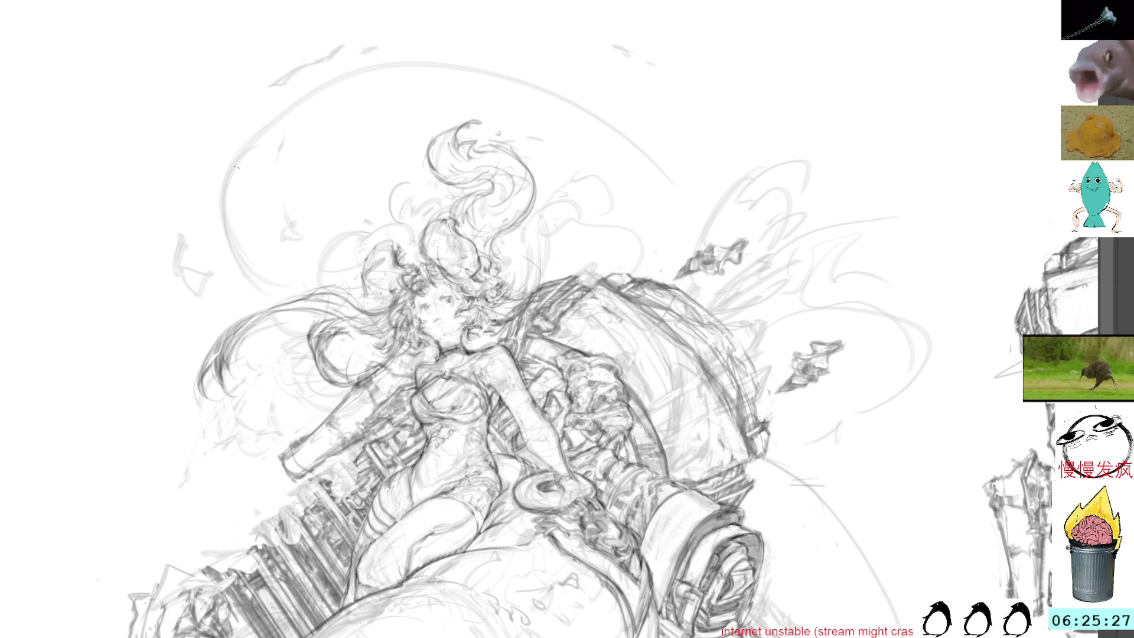
- Draw bold, dark pencil strokes into the long hair strand sweeping left of the head
mouse_move(413, 269)
mouse_down()
mouse_move(397, 233)
mouse_move(375, 295)
mouse_move(413, 263)
mouse_up()
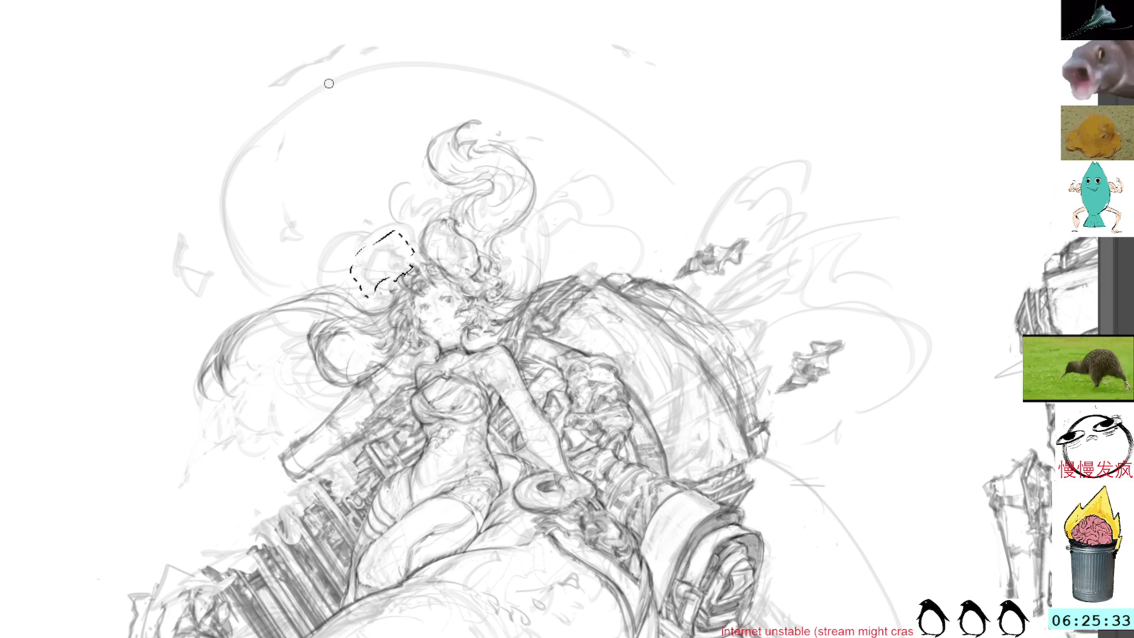
key(ctrl+d)
key(b)
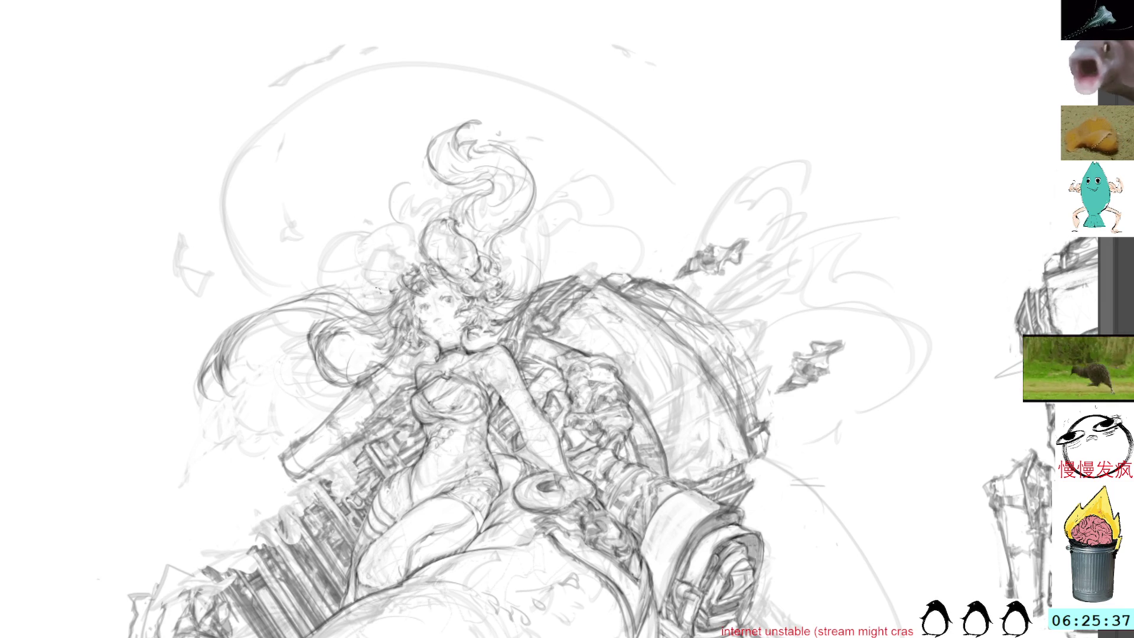
mouse_move(386, 303)
mouse_down()
mouse_move(363, 260)
mouse_move(404, 270)
mouse_move(361, 280)
mouse_move(359, 291)
mouse_move(399, 297)
mouse_up()
mouse_move(364, 277)
mouse_down()
mouse_move(379, 303)
mouse_move(372, 258)
mouse_move(401, 269)
mouse_up()
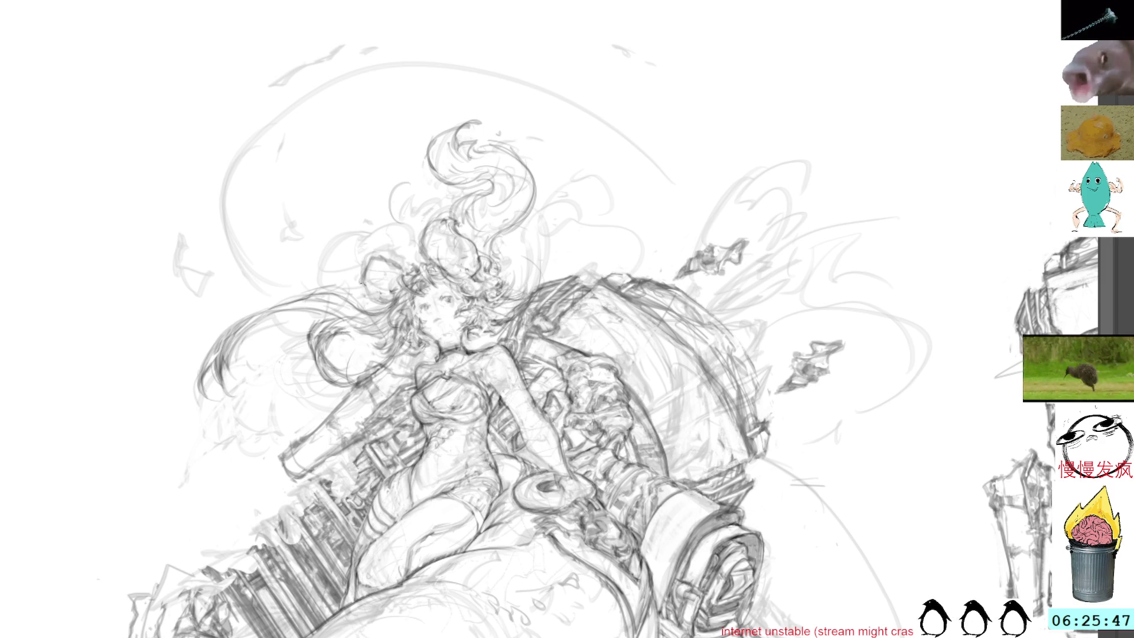
mouse_move(399, 297)
mouse_down()
mouse_move(374, 303)
mouse_move(362, 258)
mouse_move(401, 270)
mouse_up()
mouse_move(283, 419)
mouse_down()
mouse_move(321, 368)
mouse_move(331, 315)
mouse_up()
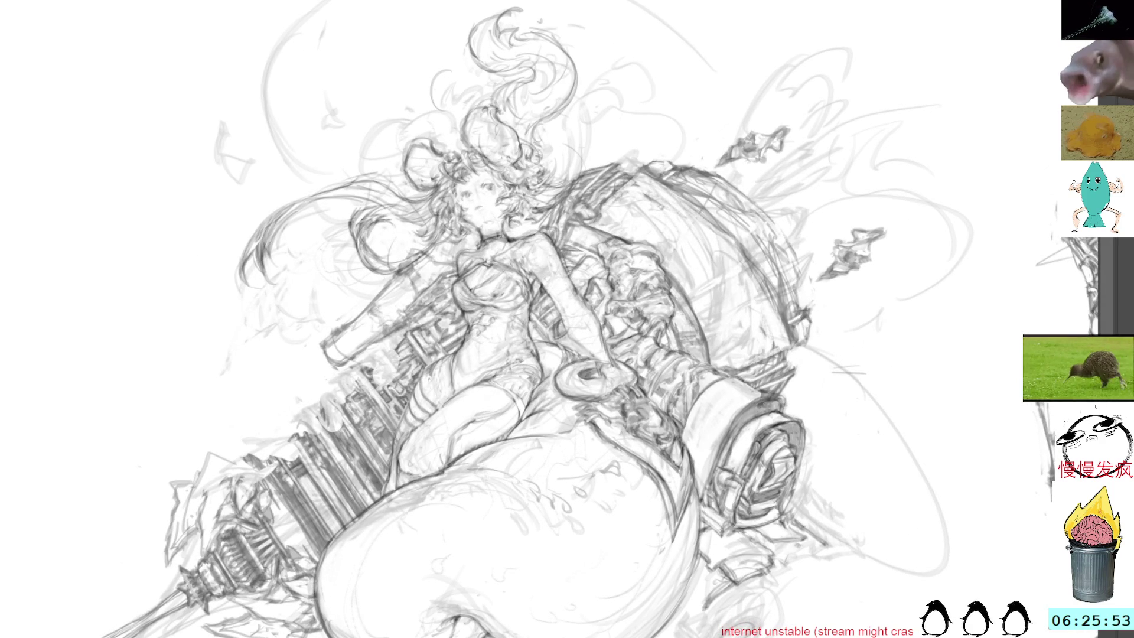
- Zoom in three notches on the girl reclining on the cannon
scroll(243, 261, up, 2)
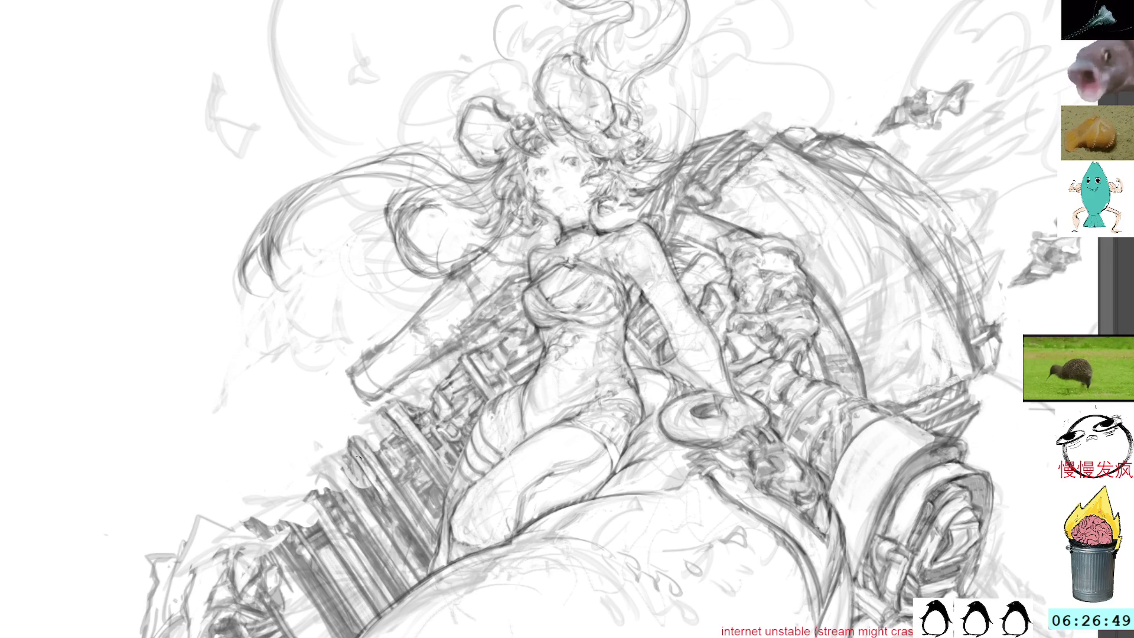
- Add a short pencil stroke to the lower drawing and shift the view up
drag(384, 493, 353, 447)
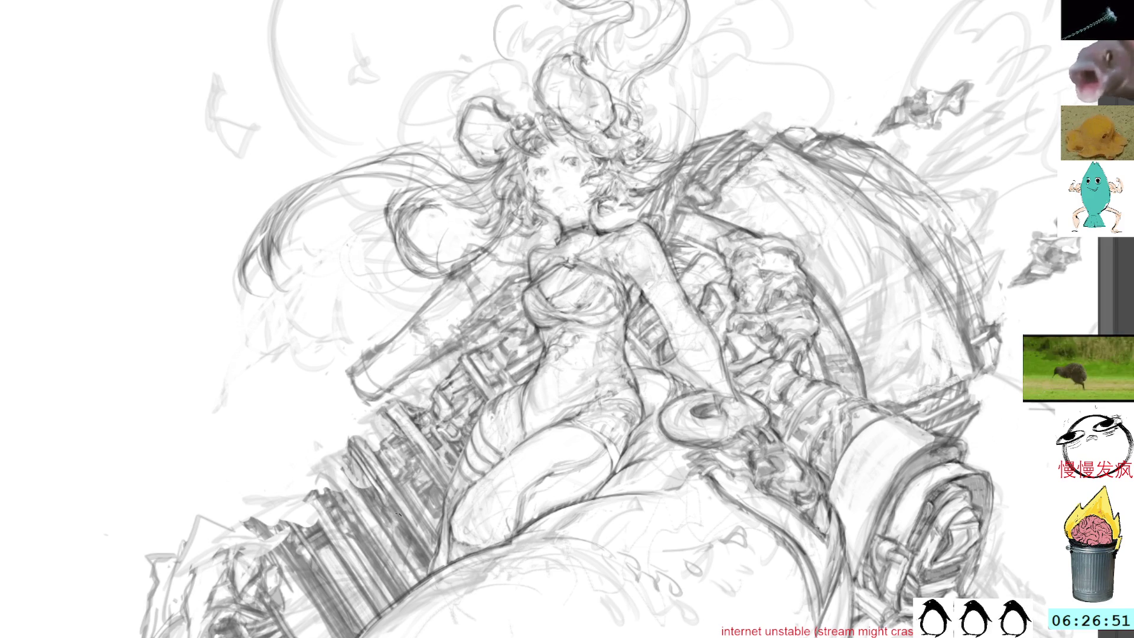
mouse_move(351, 407)
mouse_down()
mouse_move(370, 365)
mouse_move(373, 413)
mouse_up()
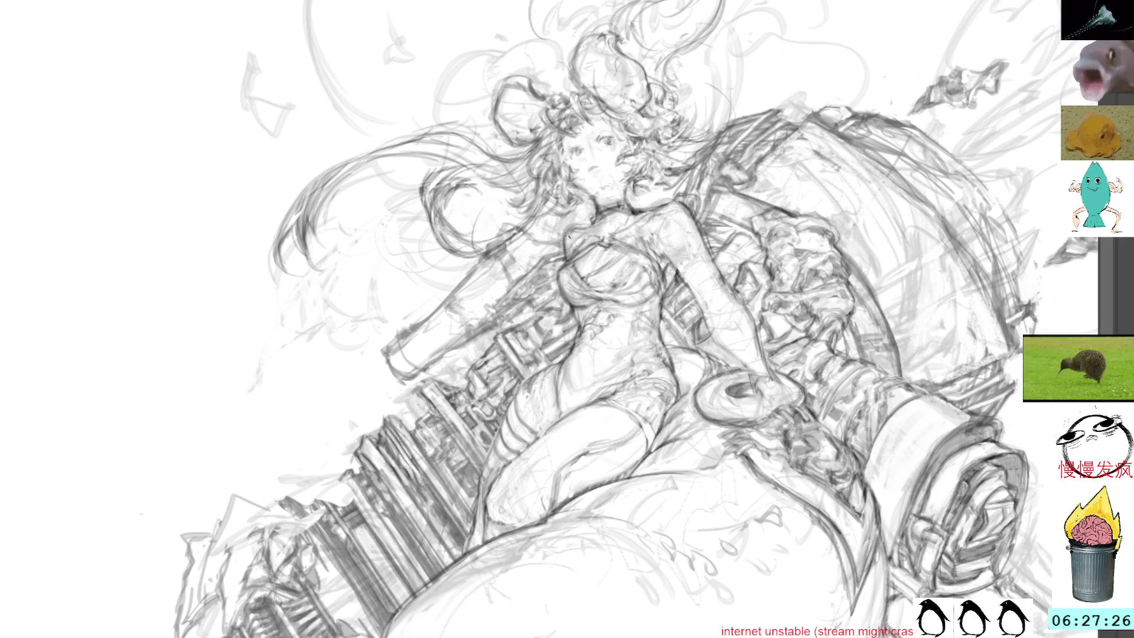
- Draw curly strokes beside the hair near the face and lasso the top hair curl
drag(610, 77, 583, 248)
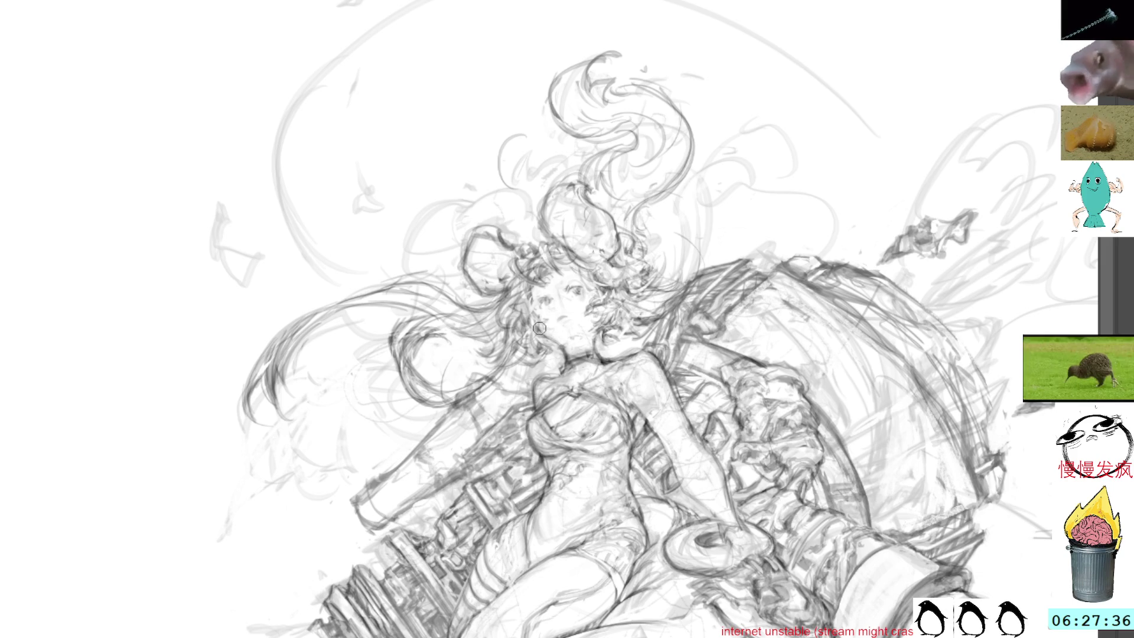
scroll(592, 34, up, 5)
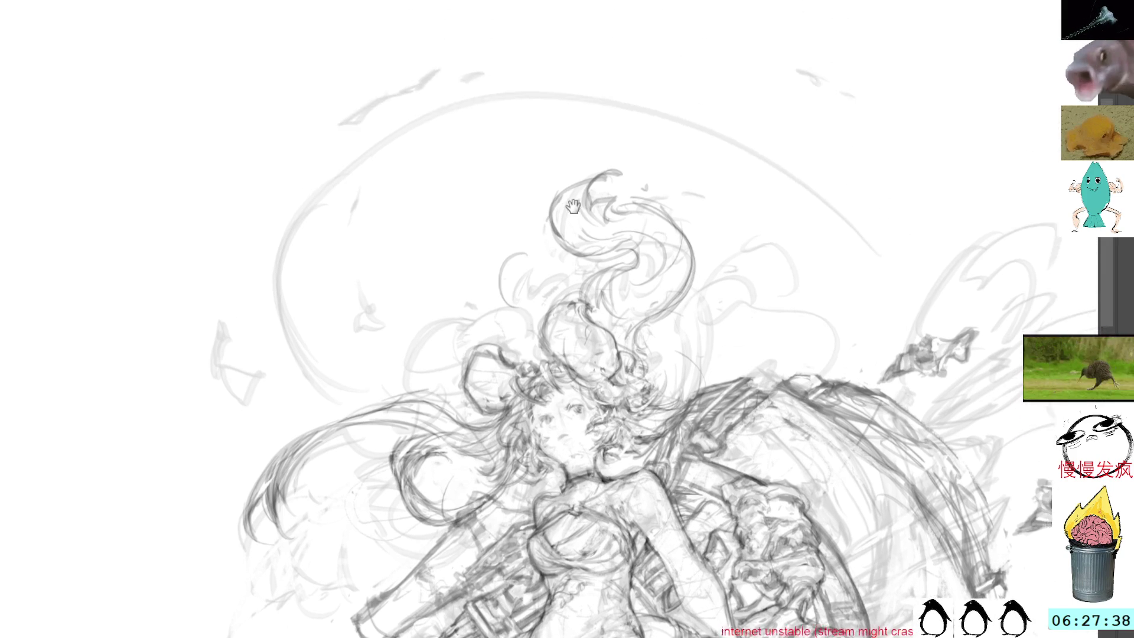
mouse_move(494, 267)
mouse_down()
mouse_move(469, 294)
mouse_move(502, 333)
mouse_move(537, 313)
mouse_move(583, 312)
mouse_up()
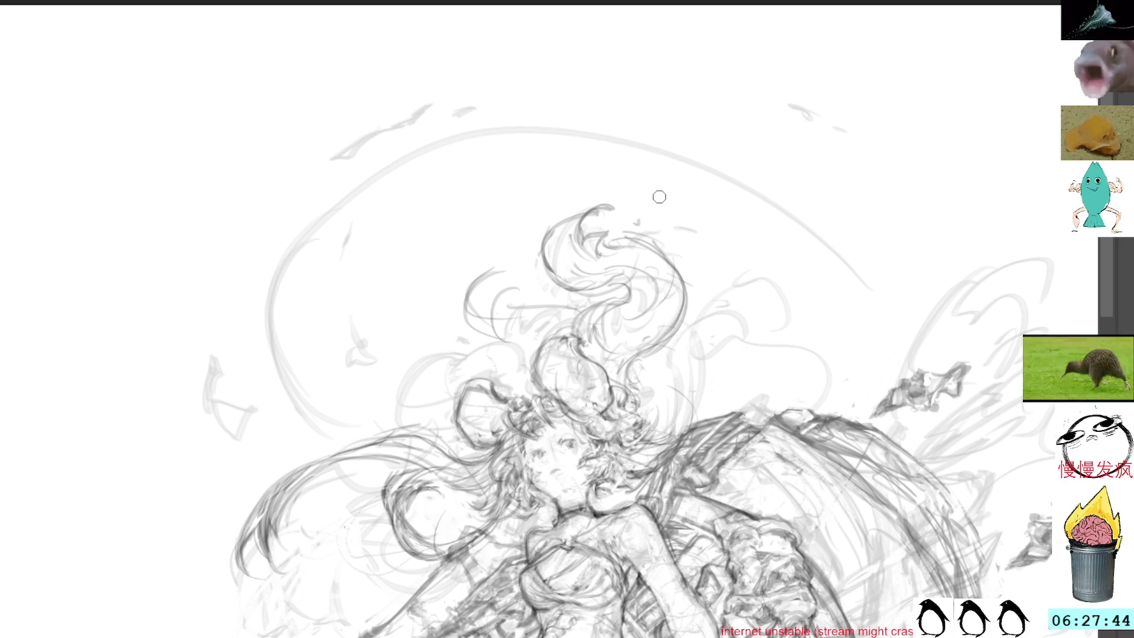
key(l)
mouse_move(604, 265)
mouse_down()
mouse_move(628, 243)
mouse_move(558, 263)
mouse_up()
click(660, 186)
- Add small pencil strokes at the cannon barrel's muzzle end, then rotate the view upright
mouse_move(660, 187)
mouse_down()
mouse_move(570, 40)
mouse_move(520, 0)
mouse_up()
mouse_move(642, 164)
mouse_down()
mouse_move(620, 256)
mouse_move(605, 226)
mouse_up()
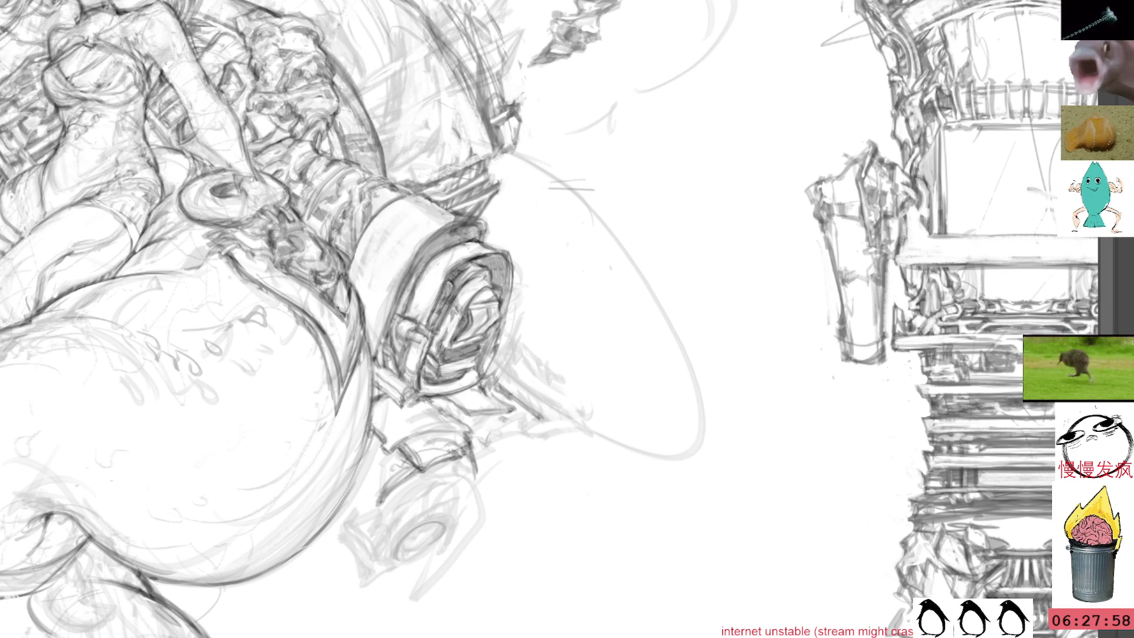
mouse_move(537, 303)
mouse_down()
mouse_move(573, 370)
mouse_move(545, 400)
mouse_up()
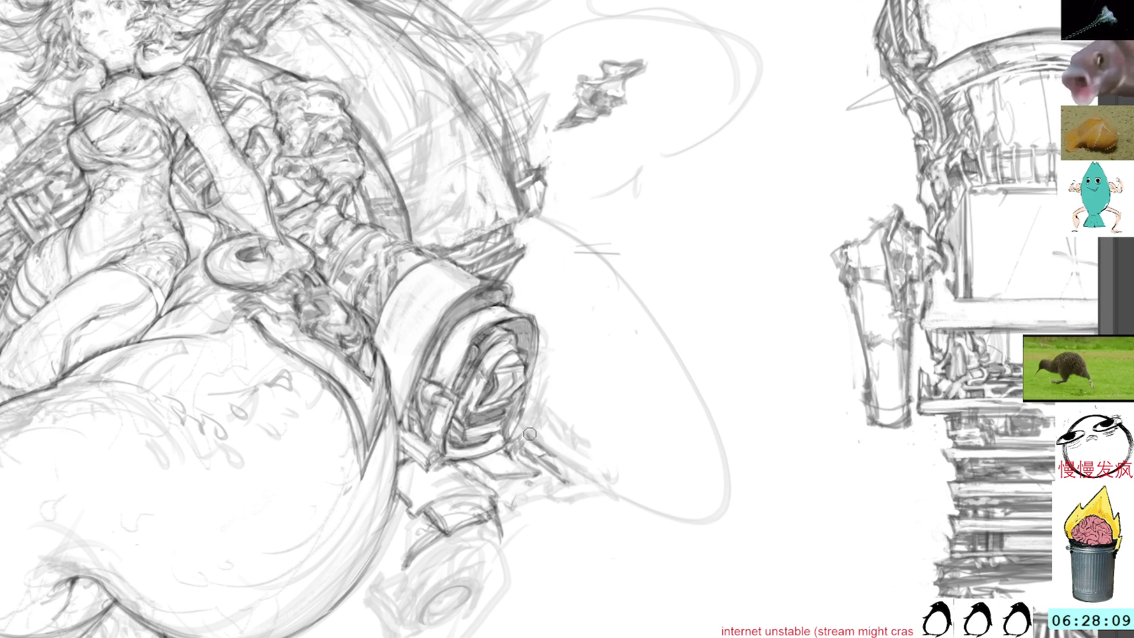
drag(533, 402, 531, 438)
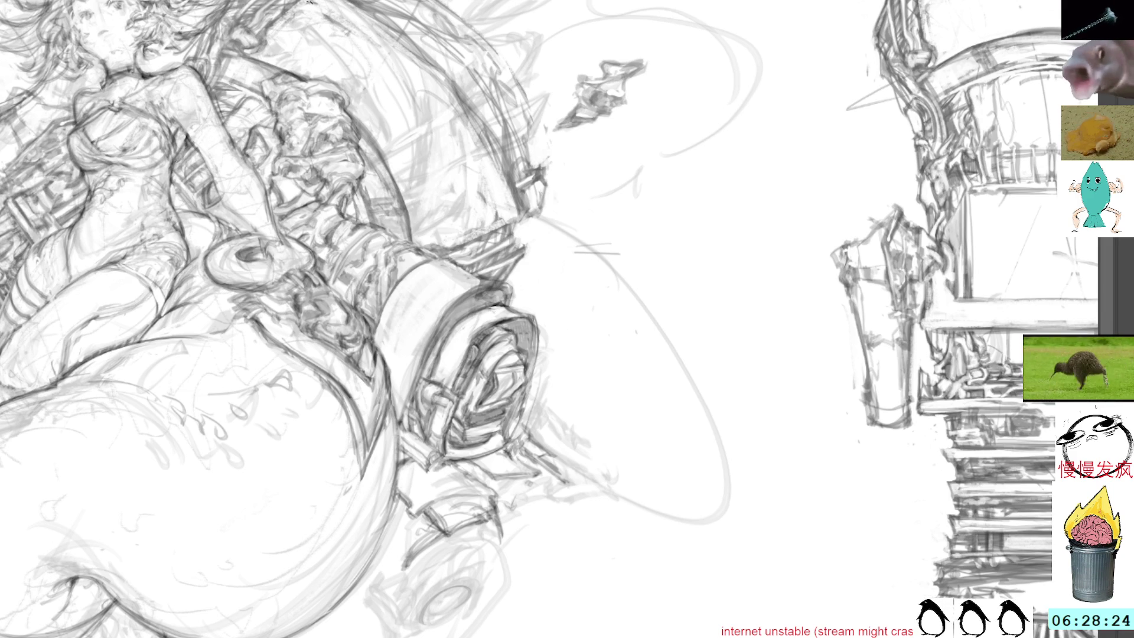
drag(567, 318, 524, 335)
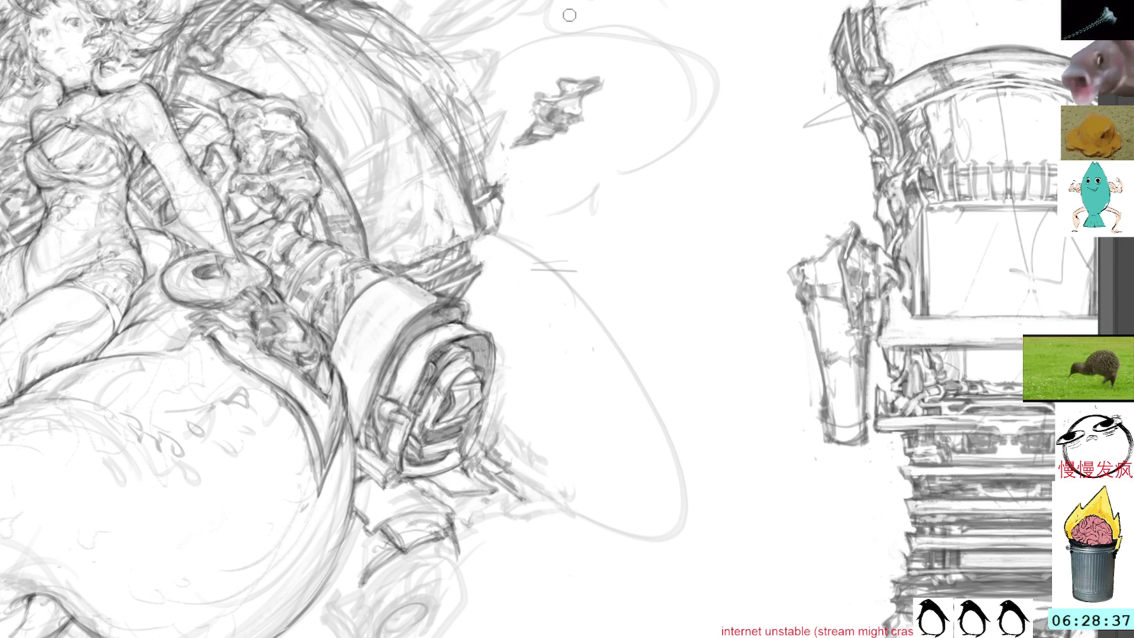
mouse_move(543, 455)
mouse_down()
mouse_move(552, 416)
mouse_move(549, 473)
mouse_up()
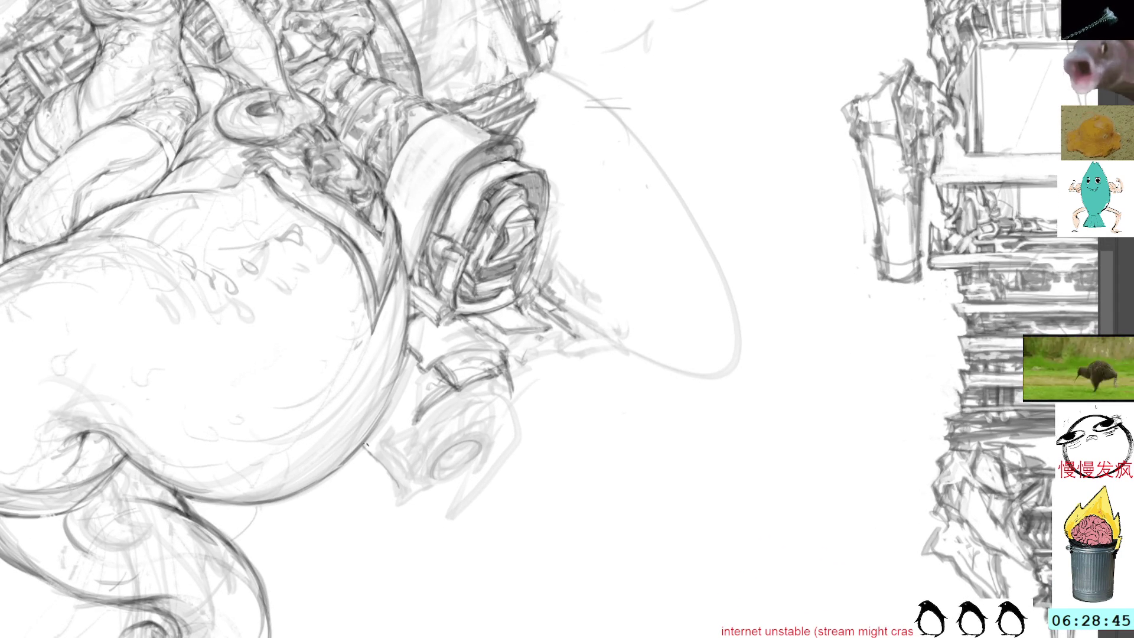
mouse_move(621, 276)
mouse_down()
mouse_move(673, 311)
mouse_move(674, 341)
mouse_up()
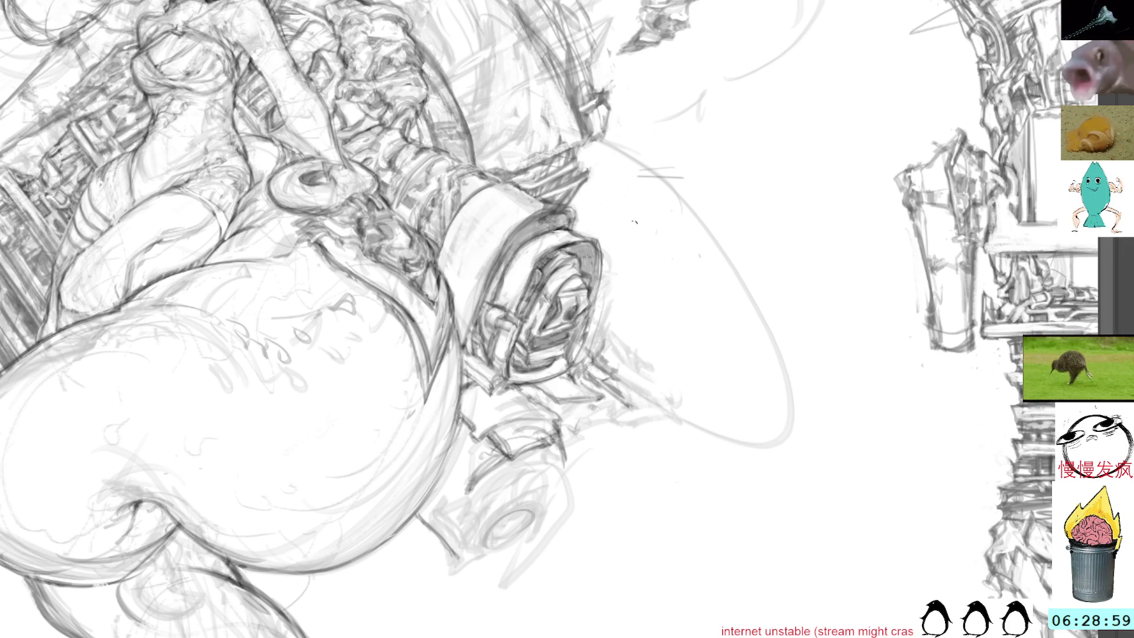
mouse_move(586, 157)
mouse_down()
mouse_move(610, 268)
mouse_move(552, 162)
mouse_move(516, 158)
mouse_up()
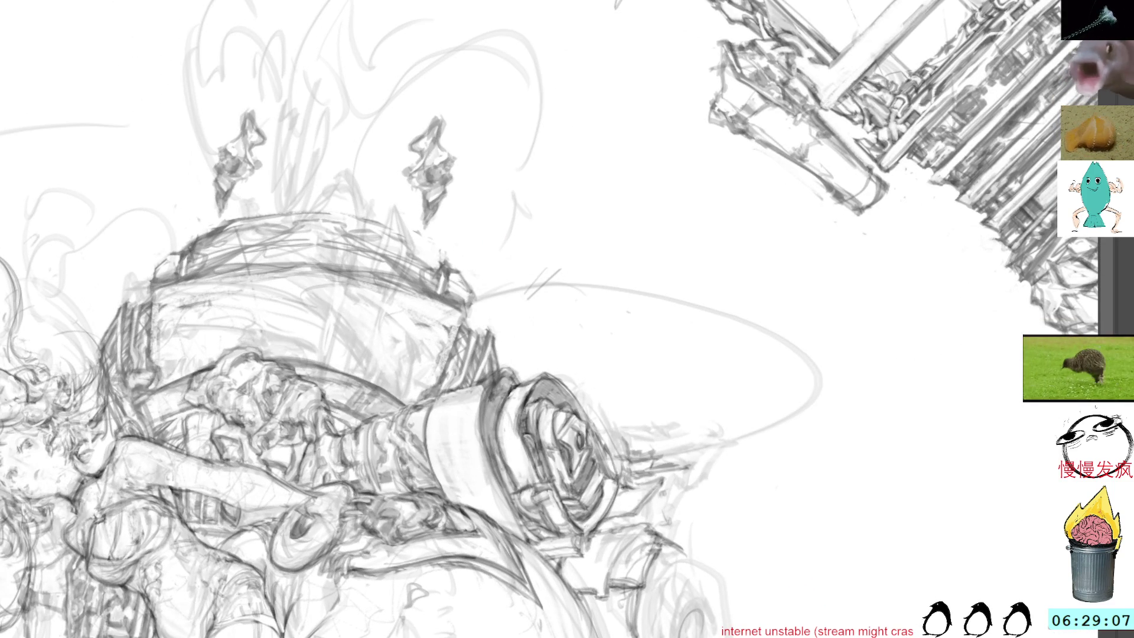
key(Escape)
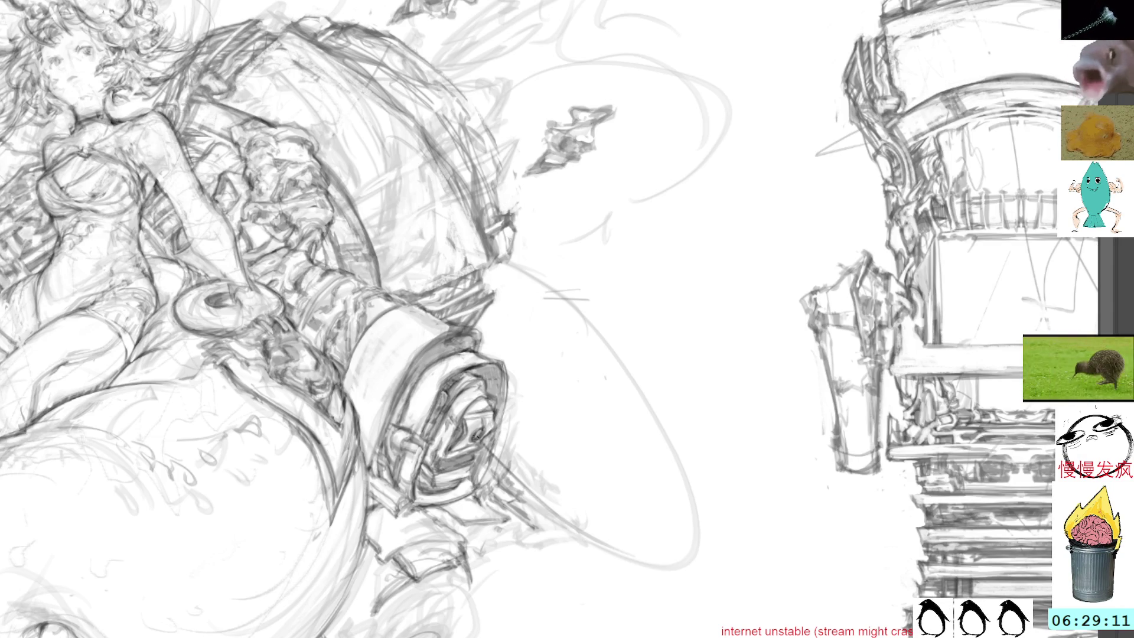
- Draw a long curving line from the muzzle toward the ellipse's bottom, darkening it
drag(479, 439, 669, 551)
mouse_move(476, 431)
mouse_down()
mouse_move(543, 501)
mouse_move(526, 488)
mouse_up()
drag(493, 450, 603, 541)
drag(524, 484, 685, 568)
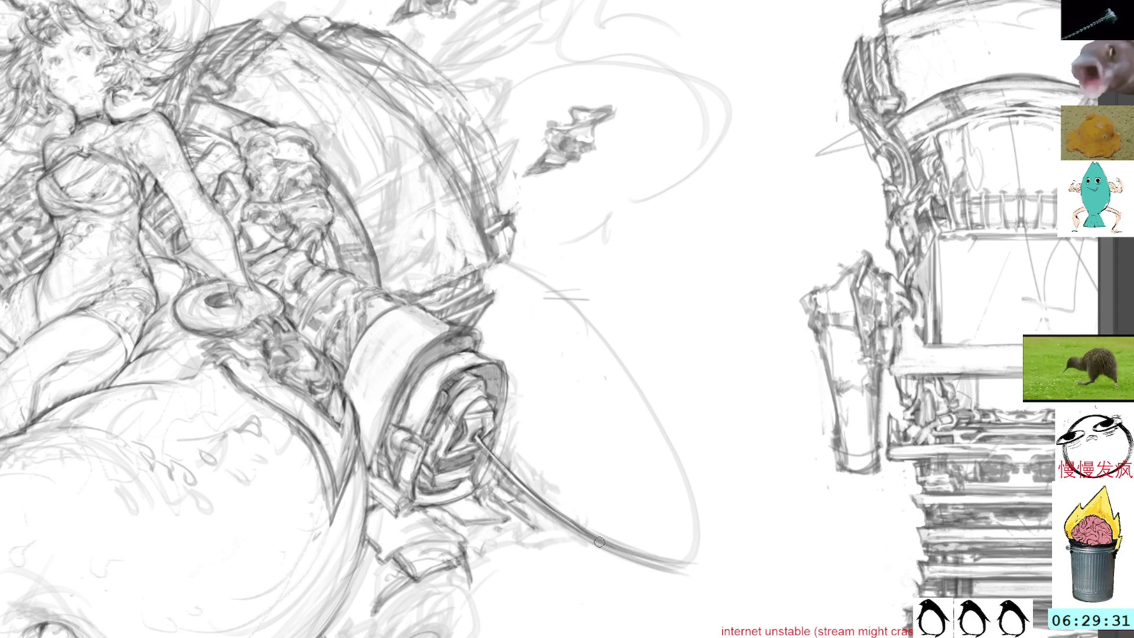
- Retrace the curve bolder on a rotated view and extend its lower end
mouse_move(498, 475)
mouse_down()
mouse_move(689, 336)
mouse_move(349, 351)
mouse_up()
mouse_move(465, 527)
mouse_down()
mouse_move(505, 586)
mouse_move(535, 606)
mouse_up()
drag(492, 568, 534, 606)
mouse_move(646, 272)
mouse_down()
mouse_move(667, 367)
mouse_move(637, 282)
mouse_move(602, 237)
mouse_up()
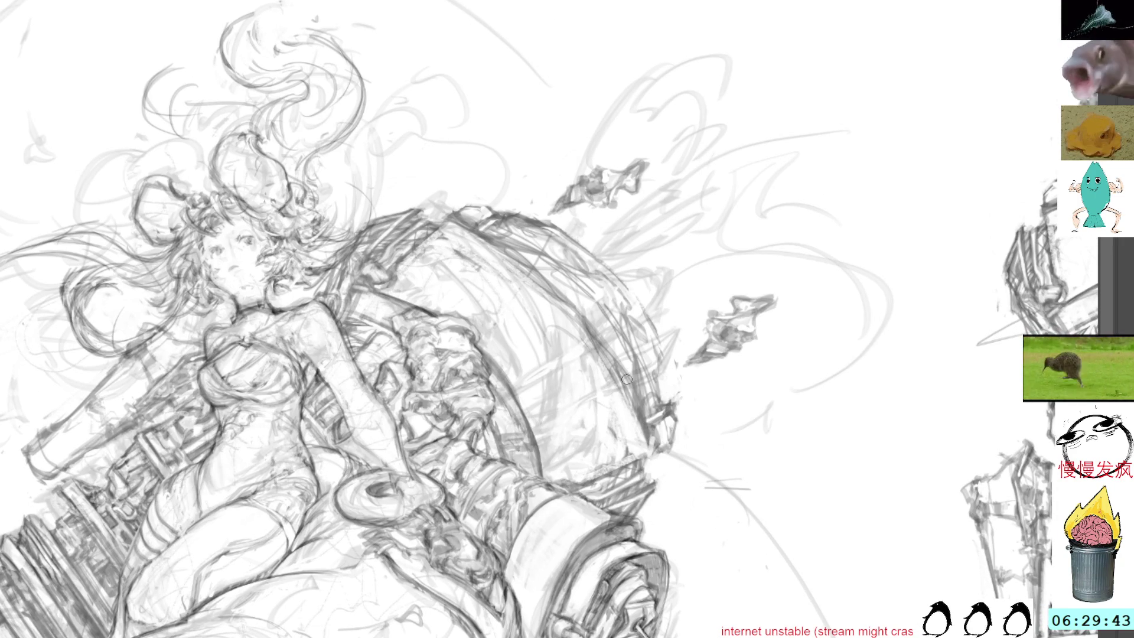
- Darken the sphere's right rim with bold strokes, undoing the last, then lasso near its top
drag(614, 349, 627, 455)
drag(620, 379, 633, 458)
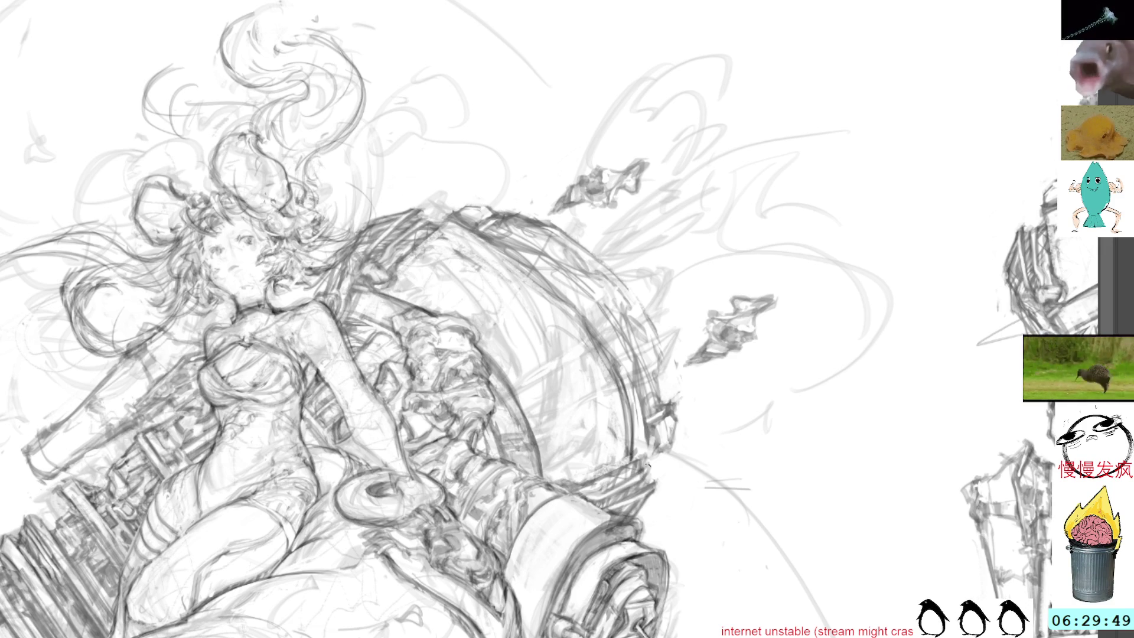
drag(620, 384, 632, 448)
key(ctrl+z)
key(l)
drag(457, 217, 455, 212)
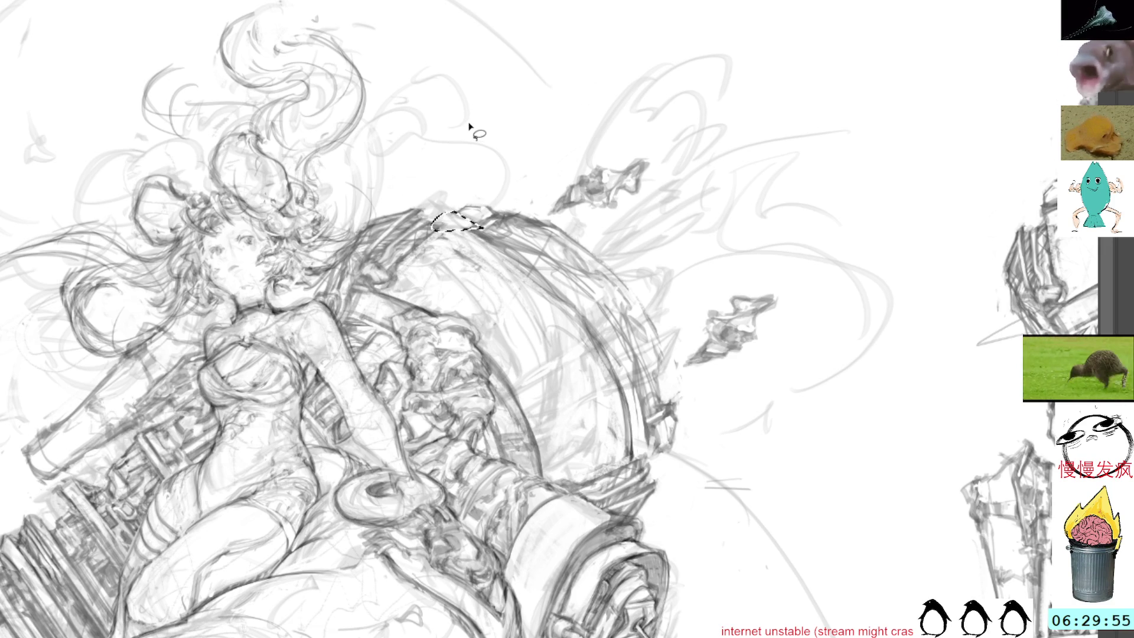
mouse_move(515, 112)
mouse_down()
mouse_move(629, 207)
mouse_move(608, 271)
mouse_up()
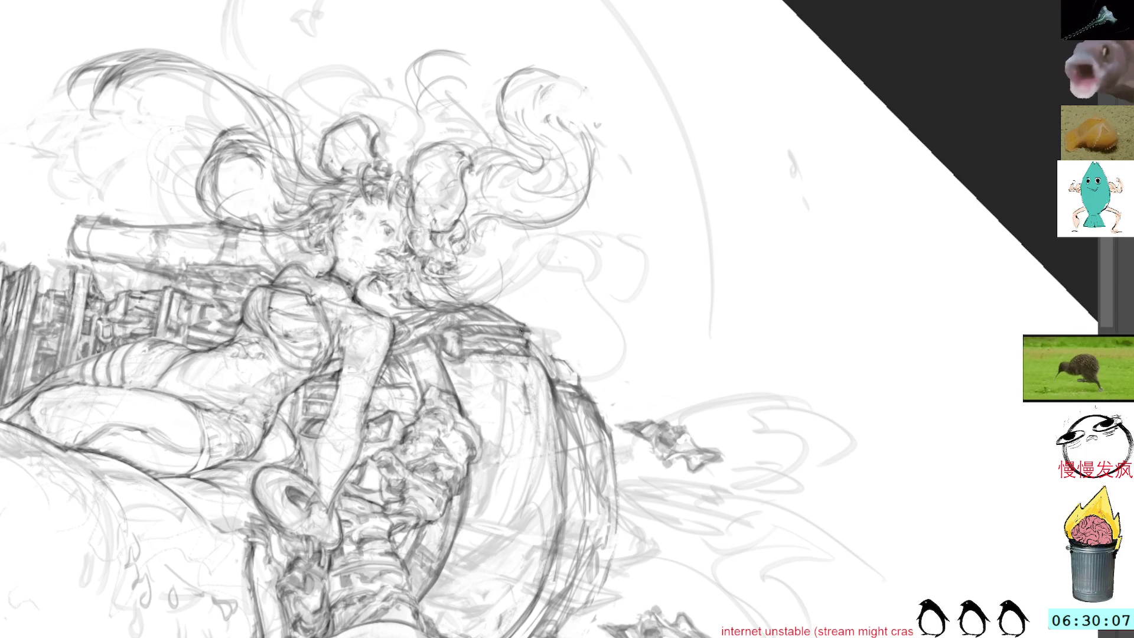
key(6)
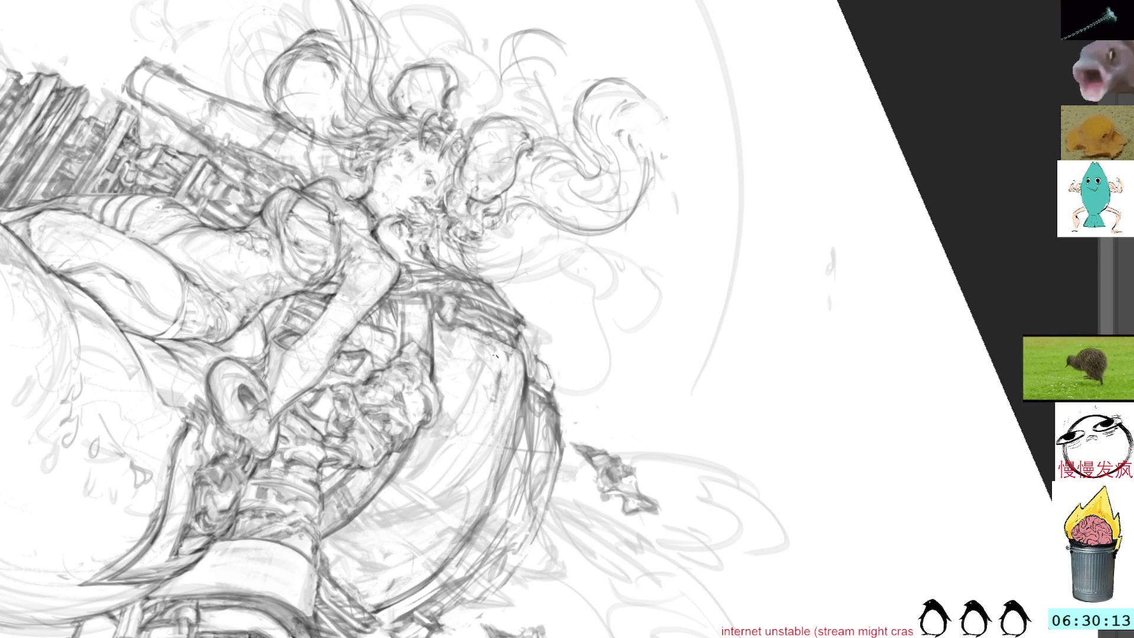
mouse_move(620, 266)
mouse_down()
mouse_move(577, 190)
mouse_move(466, 189)
mouse_up()
drag(616, 336, 533, 294)
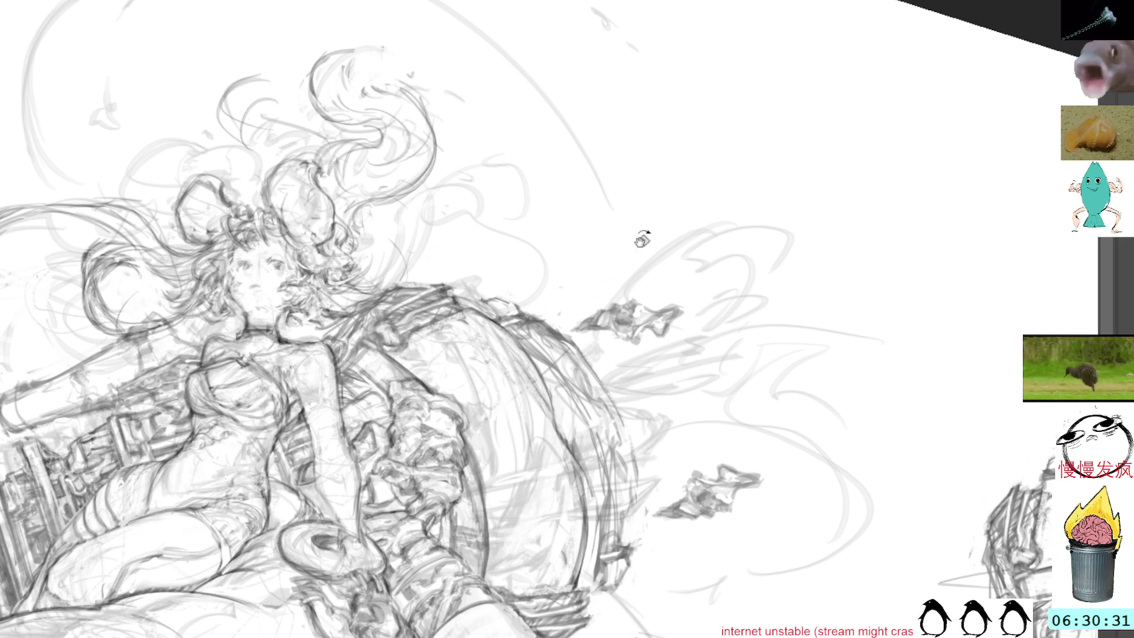
key(minus)
key(minus)
key(minus)
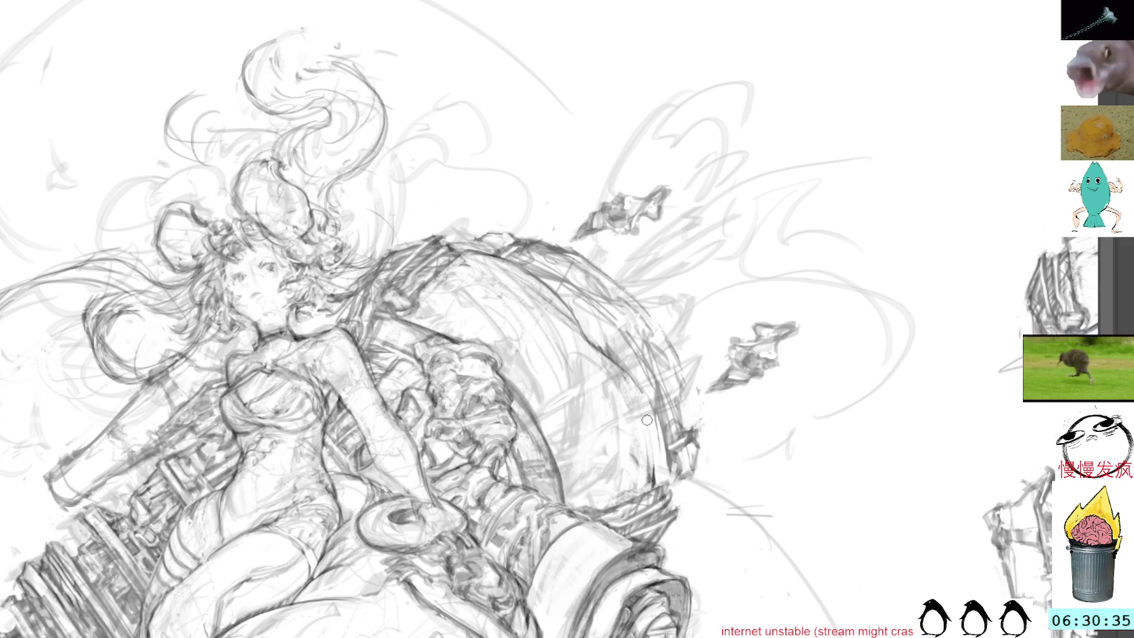
- Add short dark strokes along the sphere's right rim, undo some, and lightly re-stroke it
drag(639, 387, 649, 499)
drag(655, 419, 641, 493)
drag(650, 454, 642, 491)
drag(639, 384, 651, 413)
mouse_move(647, 411)
mouse_down()
mouse_move(649, 499)
mouse_move(652, 480)
mouse_up()
key(ctrl+z)
drag(649, 376, 659, 460)
drag(663, 399, 655, 452)
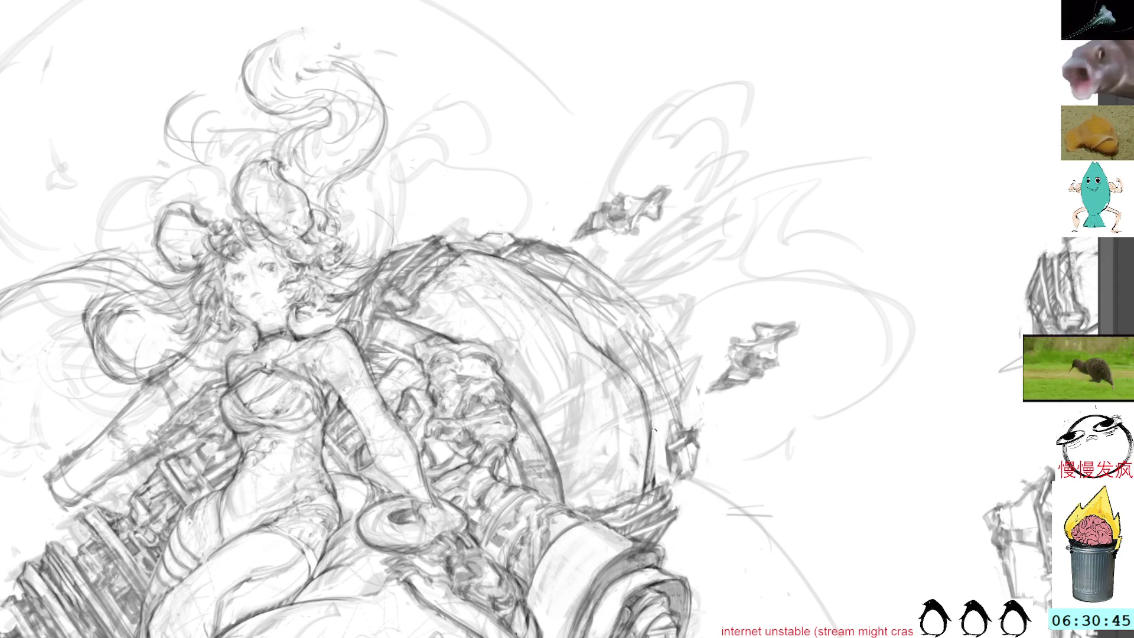
key(Delete)
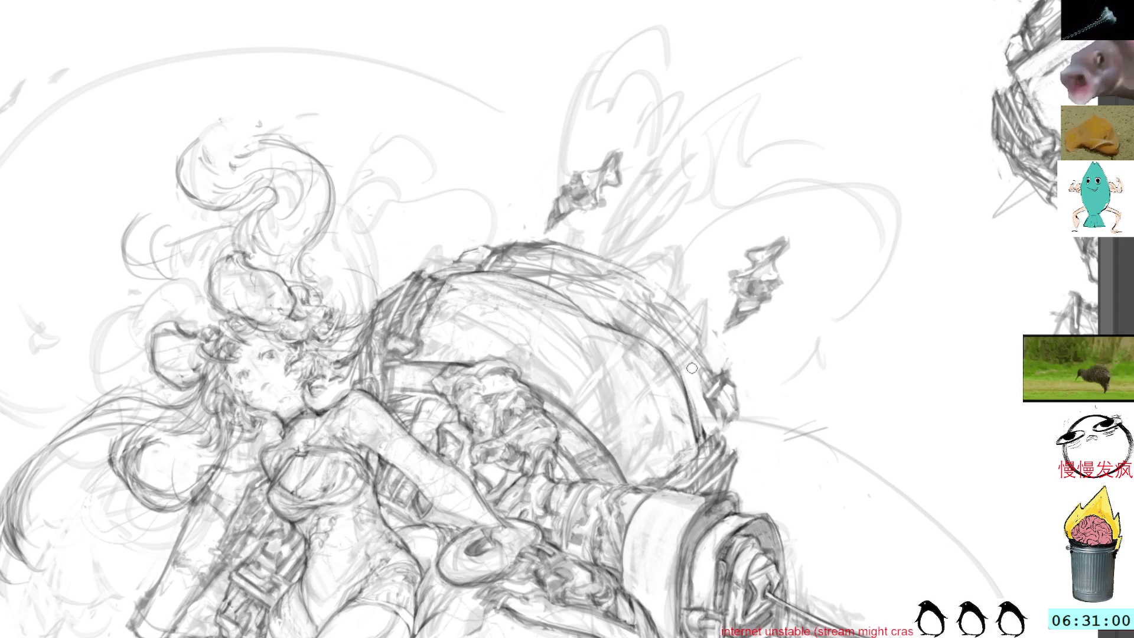
- Sketch a long diagonal line and short marks in the space right of the hair
drag(805, 309, 740, 77)
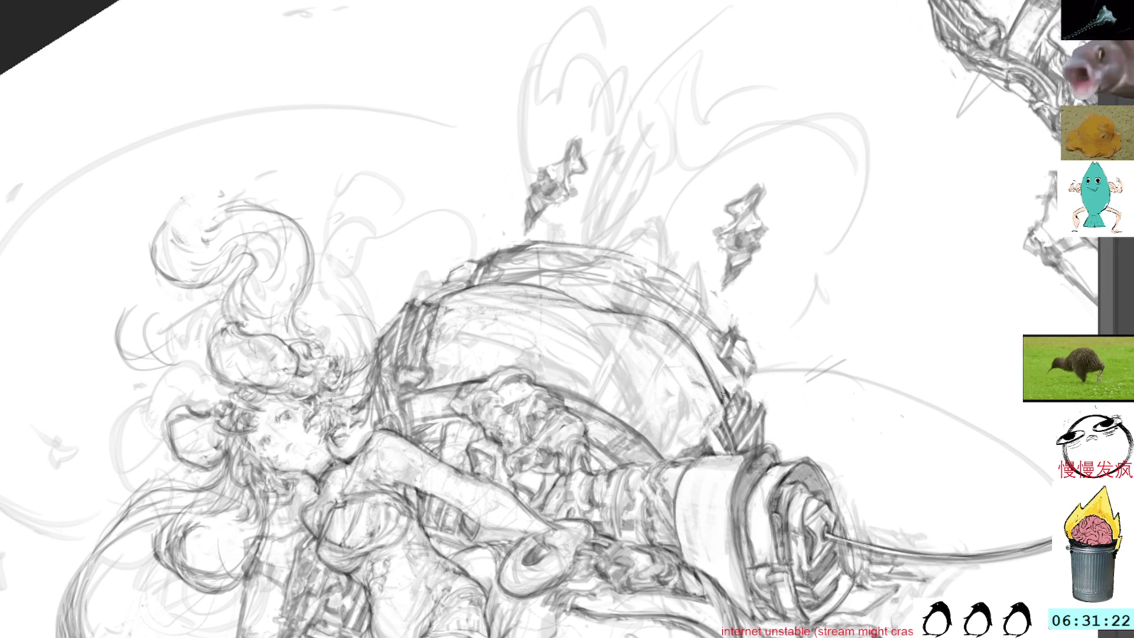
mouse_move(678, 480)
mouse_down()
mouse_move(793, 447)
mouse_move(434, 411)
mouse_up()
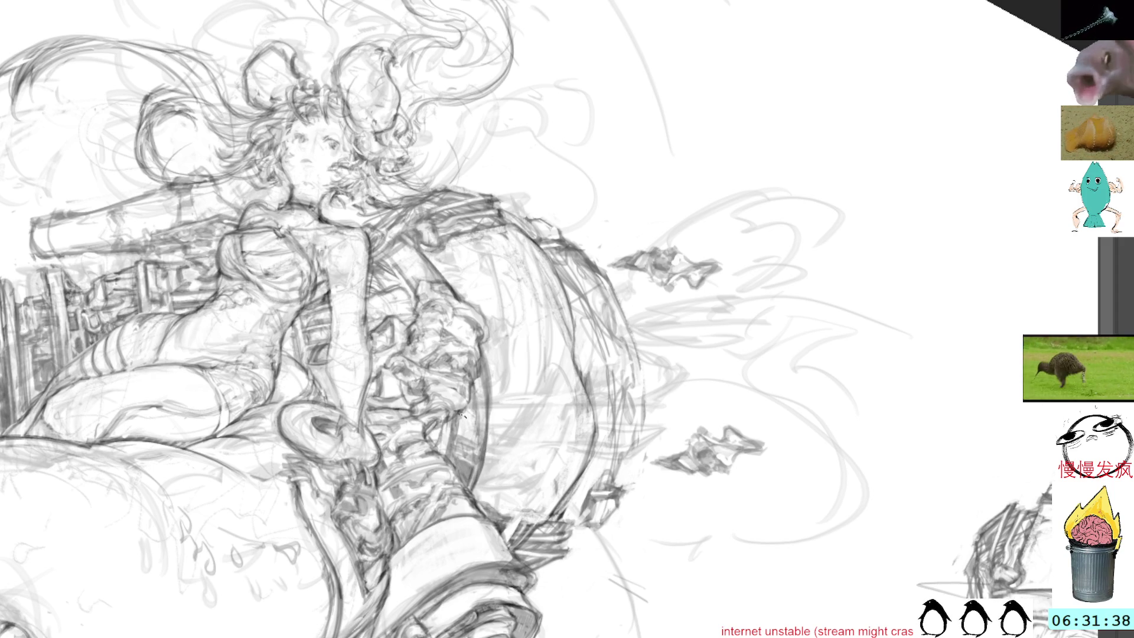
drag(449, 359, 478, 450)
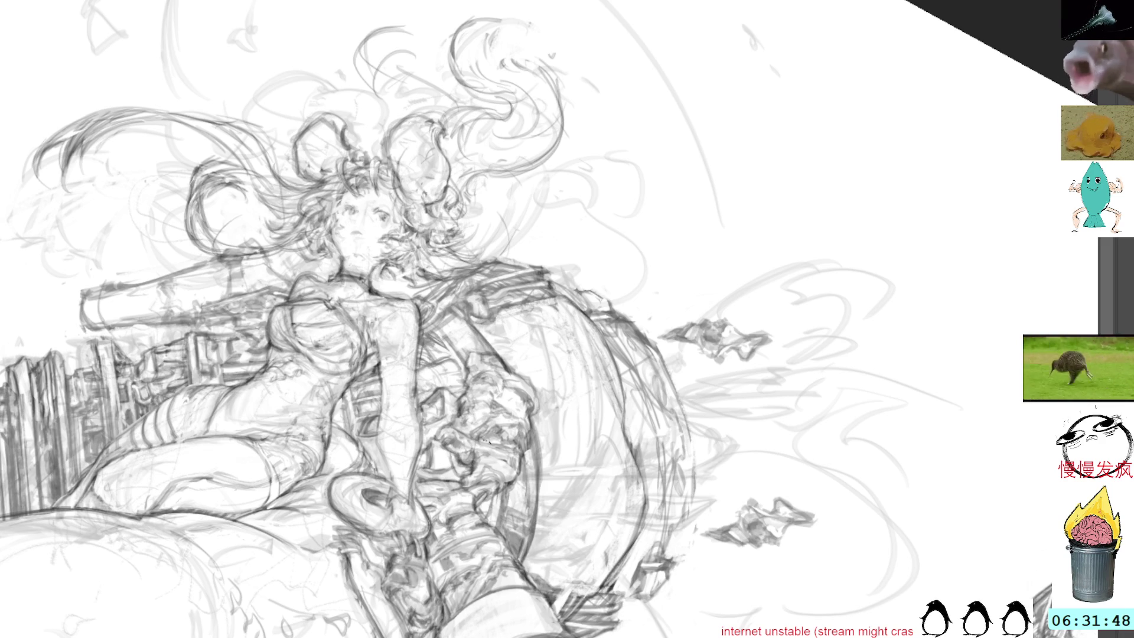
mouse_move(486, 440)
mouse_down()
mouse_move(487, 352)
mouse_move(491, 374)
mouse_up()
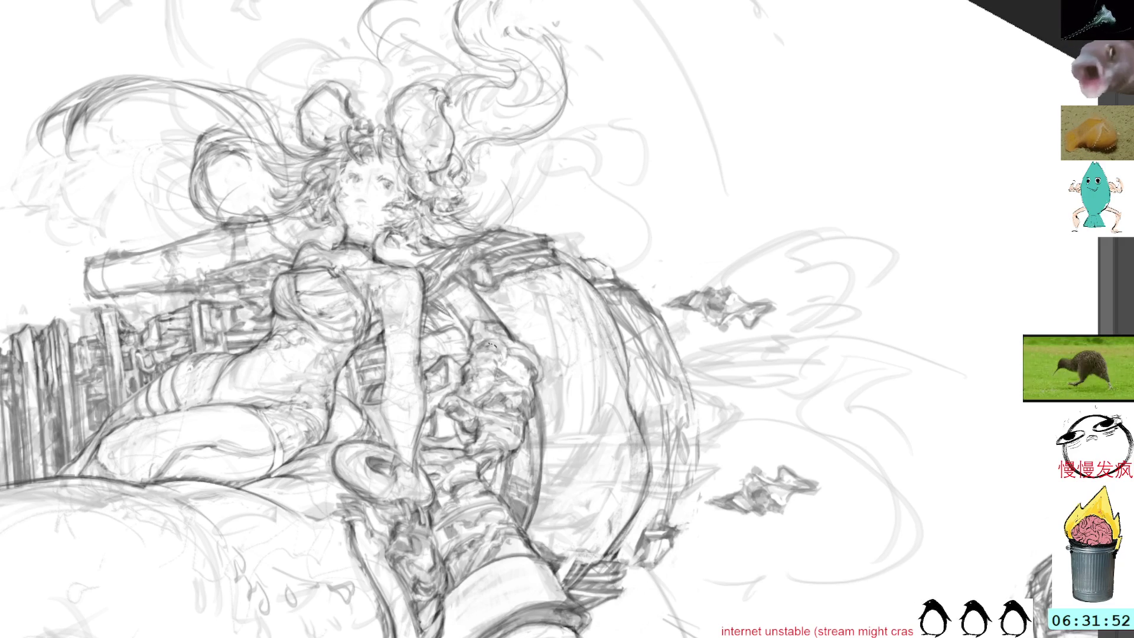
mouse_move(237, 195)
mouse_down()
mouse_move(284, 158)
mouse_move(401, 136)
mouse_move(521, 147)
mouse_up()
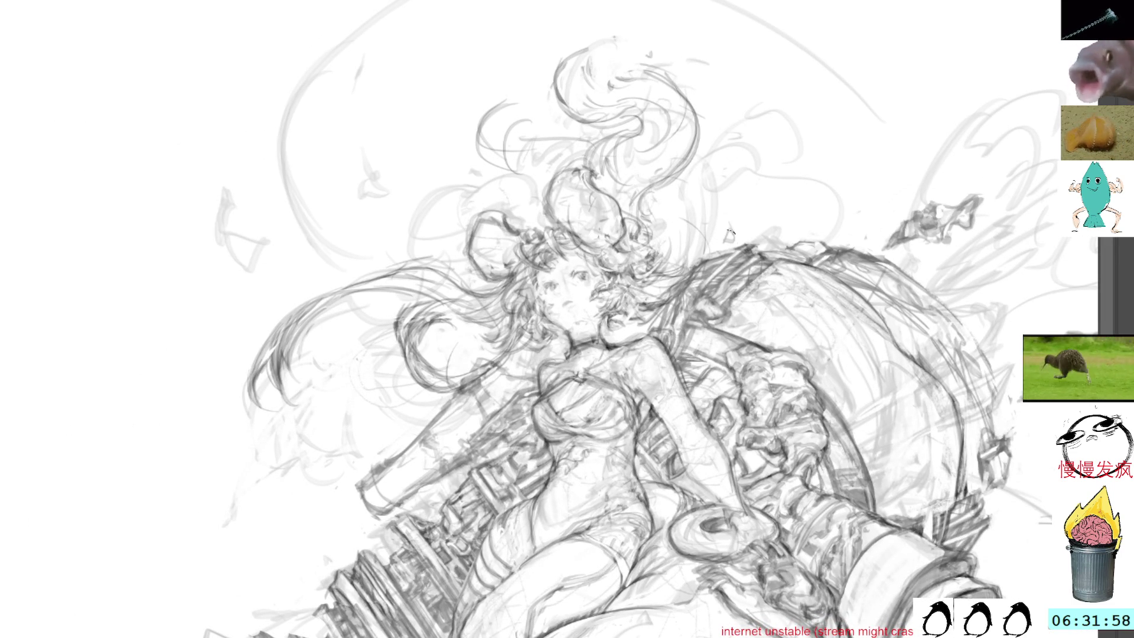
mouse_move(732, 201)
mouse_down()
mouse_move(856, 137)
mouse_move(859, 156)
mouse_up()
drag(816, 197, 785, 229)
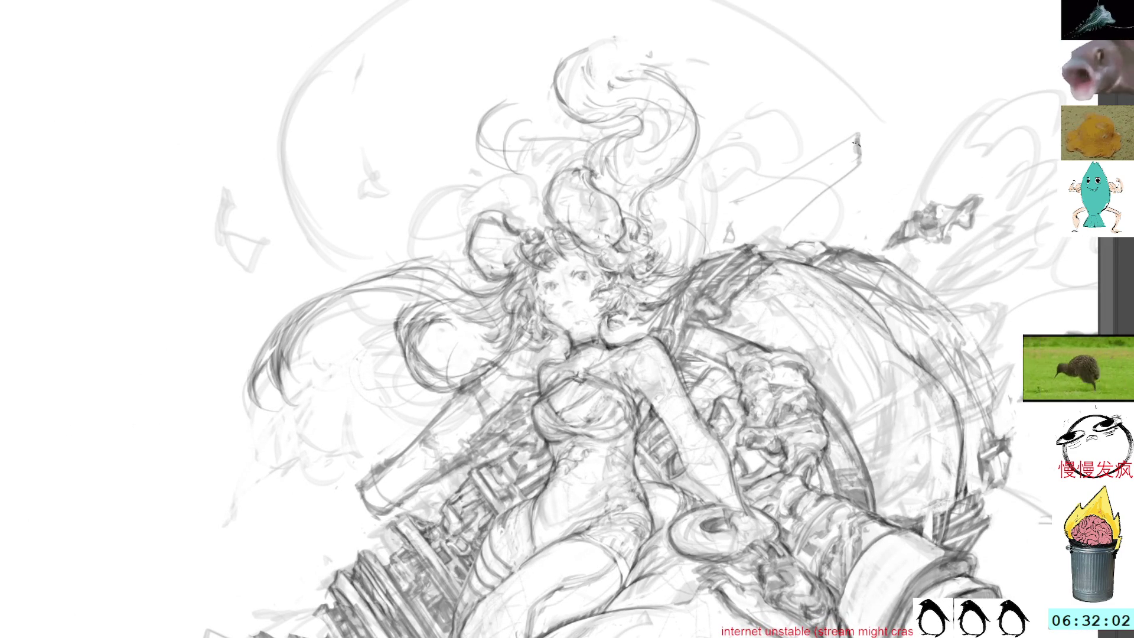
- Pan and zoom the view down to the cannon's lower end
drag(590, 354, 508, 186)
scroll(567, 413, up, 3)
drag(821, 128, 800, 79)
scroll(819, 149, down, 3)
scroll(819, 150, down, 3)
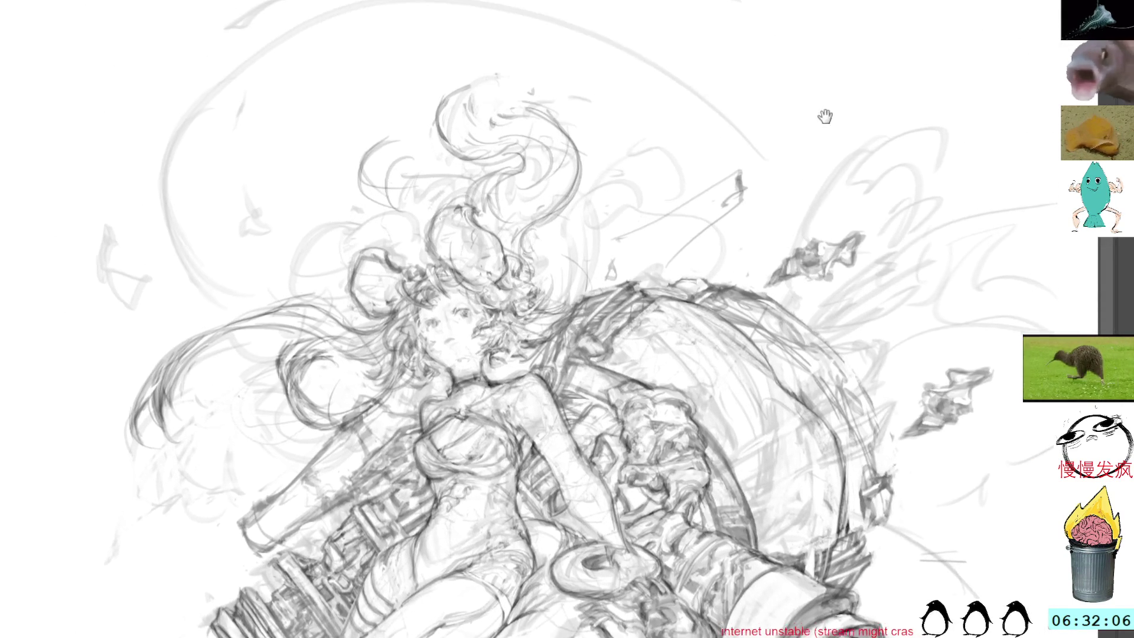
scroll(860, 174, down, 10)
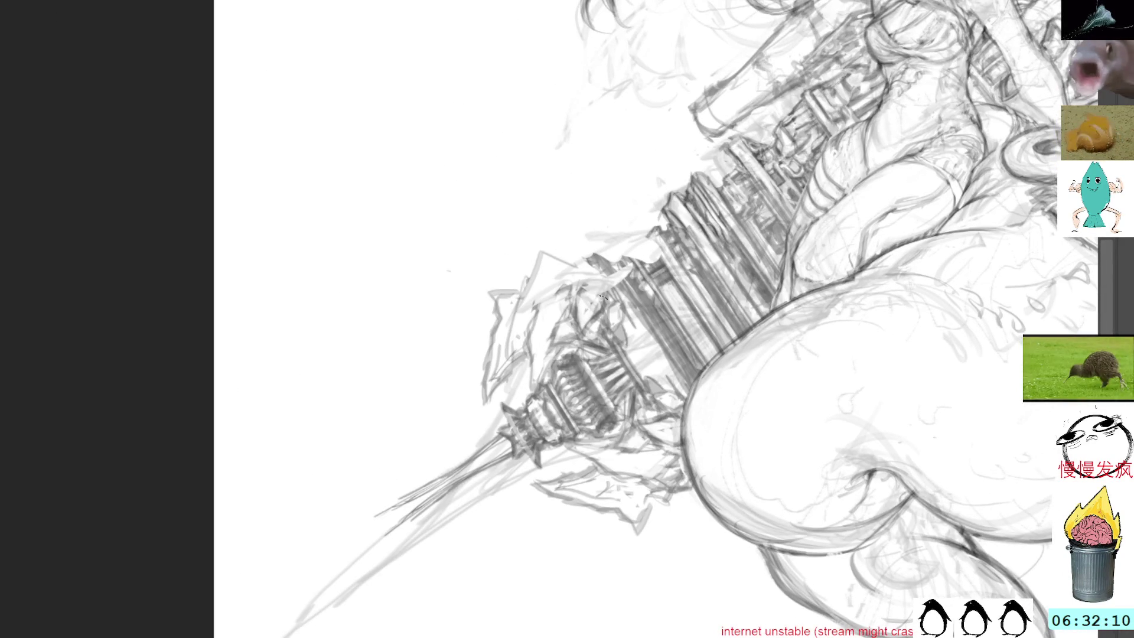
- Add pencil marks on the cannon's lower end and near the spike, turning the canvas between strokes
drag(614, 320, 643, 366)
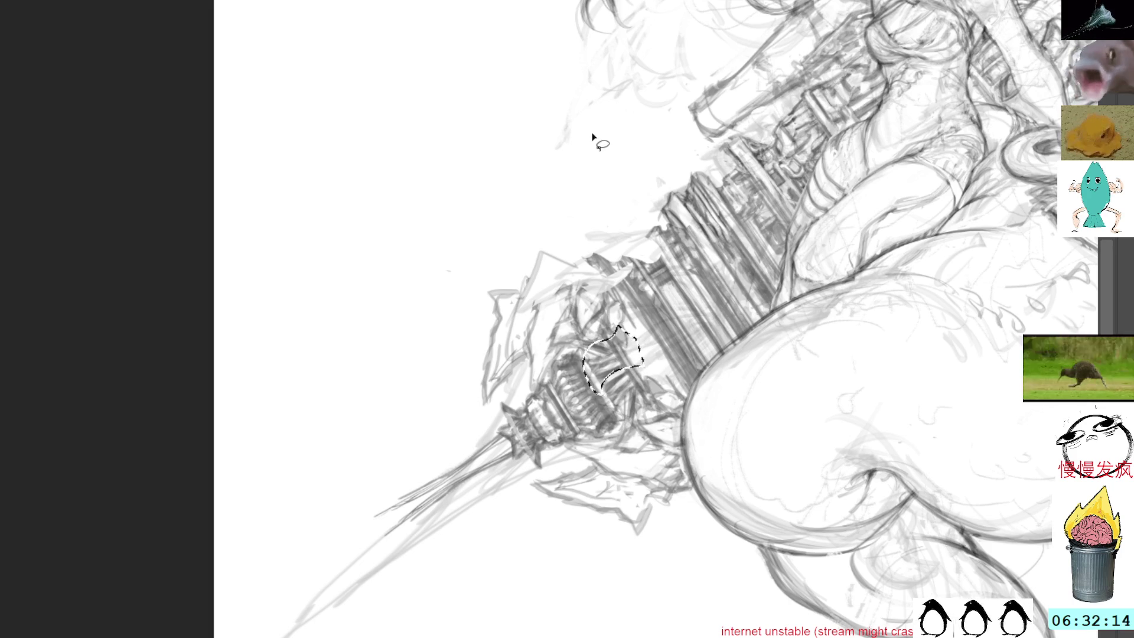
mouse_move(569, 42)
mouse_down()
mouse_move(776, 229)
mouse_move(413, 38)
mouse_up()
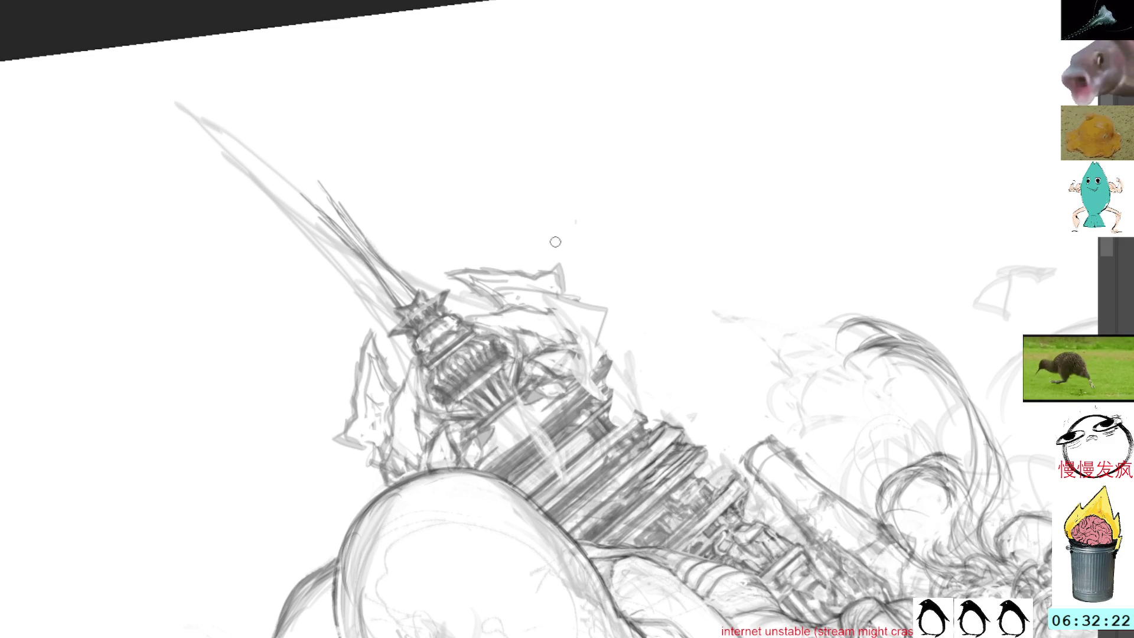
drag(520, 397, 527, 427)
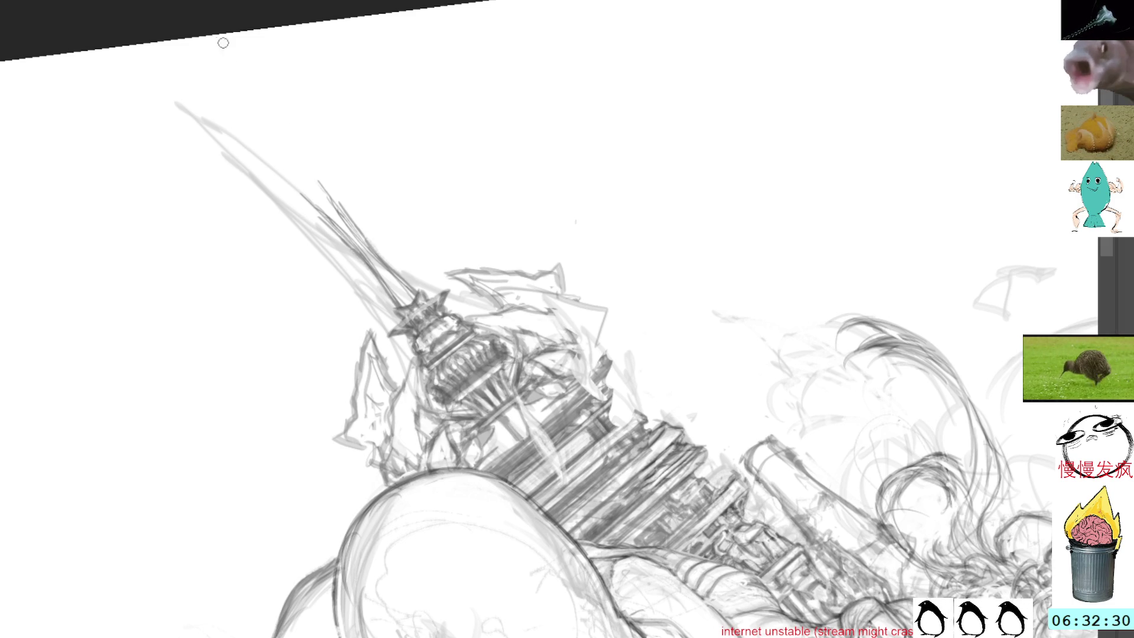
- Lasso the spike tip and deselect it, then rotate and pan so the spike stands upright
key(l)
mouse_move(295, 153)
mouse_down()
mouse_move(381, 259)
mouse_move(376, 249)
mouse_up()
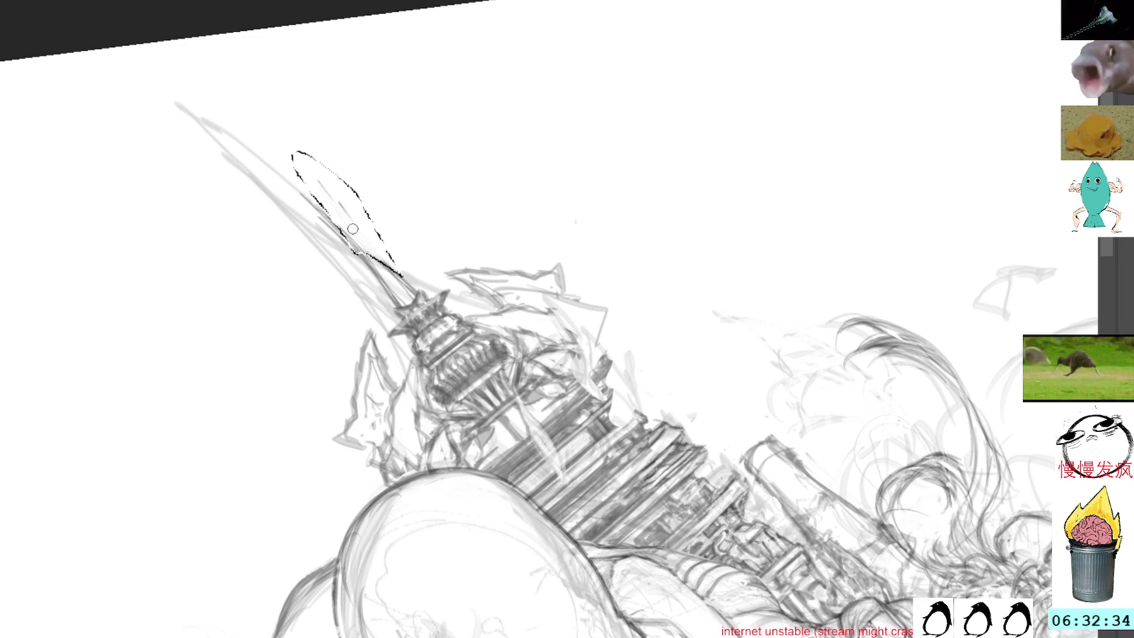
click(301, 131)
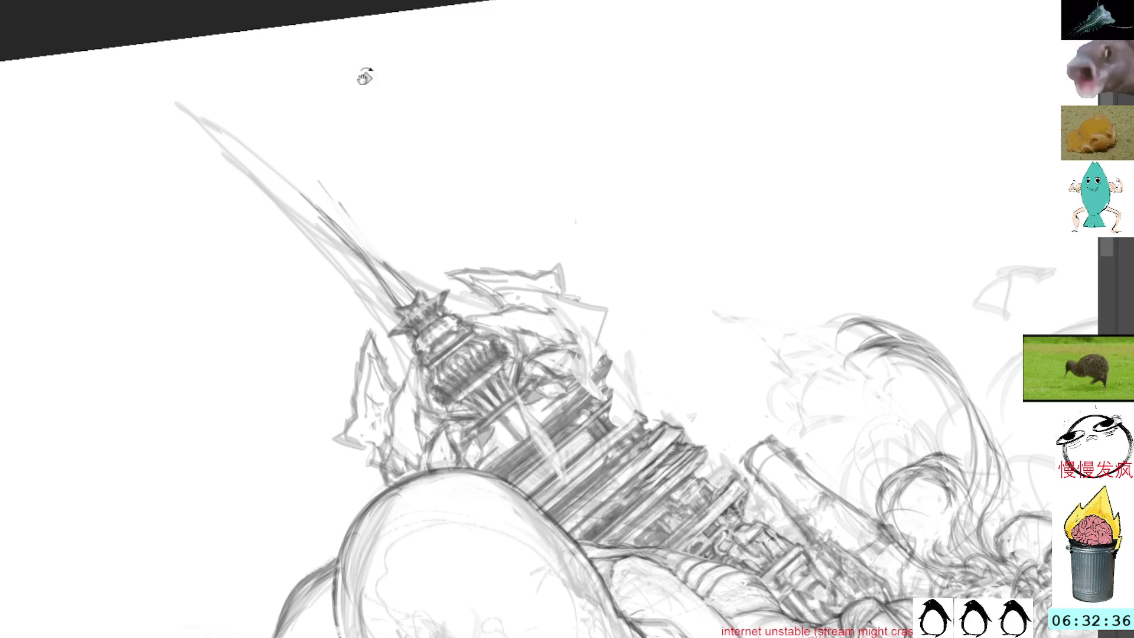
drag(354, 81, 519, 190)
drag(463, 119, 408, 192)
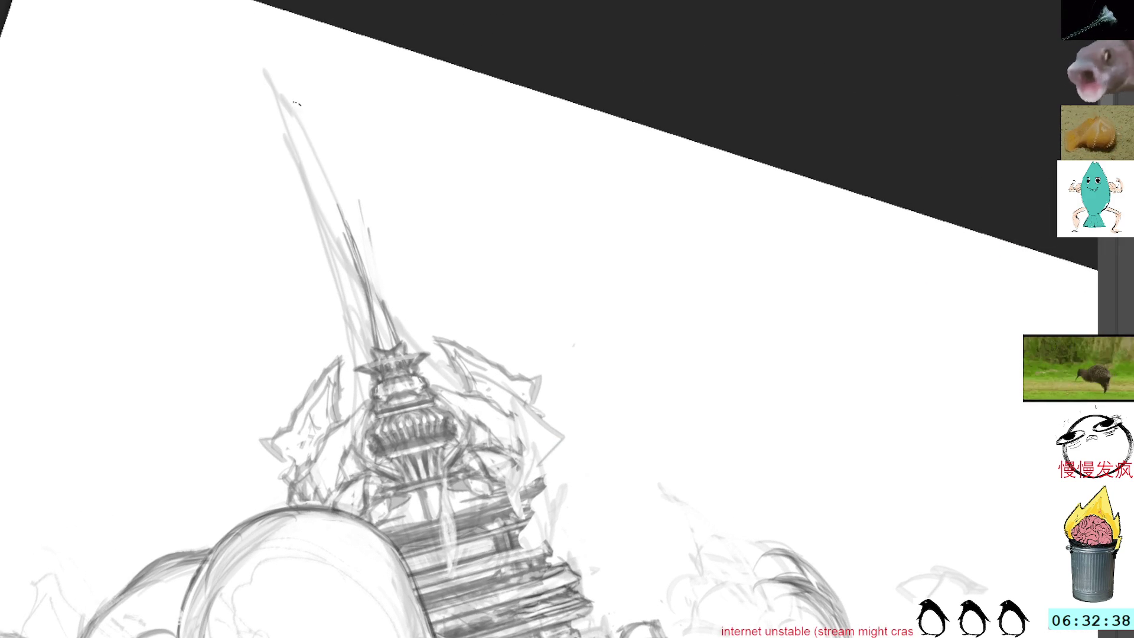
- Draw a long line along the spike and darken its outline and middle with firm strokes
drag(296, 74, 369, 281)
drag(342, 189, 385, 303)
drag(323, 162, 390, 318)
mouse_move(295, 95)
mouse_down()
mouse_move(369, 282)
mouse_move(340, 195)
mouse_up()
mouse_move(283, 53)
mouse_down()
mouse_move(319, 141)
mouse_move(307, 160)
mouse_move(343, 213)
mouse_up()
drag(307, 148, 357, 239)
drag(300, 127, 302, 153)
- Extend the spike's tip higher and darken its upper section where it widens
mouse_move(273, 59)
mouse_down()
mouse_move(310, 176)
mouse_move(285, 84)
mouse_up()
drag(260, 20, 316, 133)
mouse_move(292, 61)
mouse_down()
mouse_move(366, 207)
mouse_move(351, 191)
mouse_up()
drag(306, 113, 358, 187)
mouse_move(354, 184)
mouse_down()
mouse_move(362, 221)
mouse_move(344, 189)
mouse_up()
mouse_move(353, 209)
mouse_down()
mouse_move(333, 175)
mouse_move(352, 196)
mouse_up()
drag(355, 199, 348, 188)
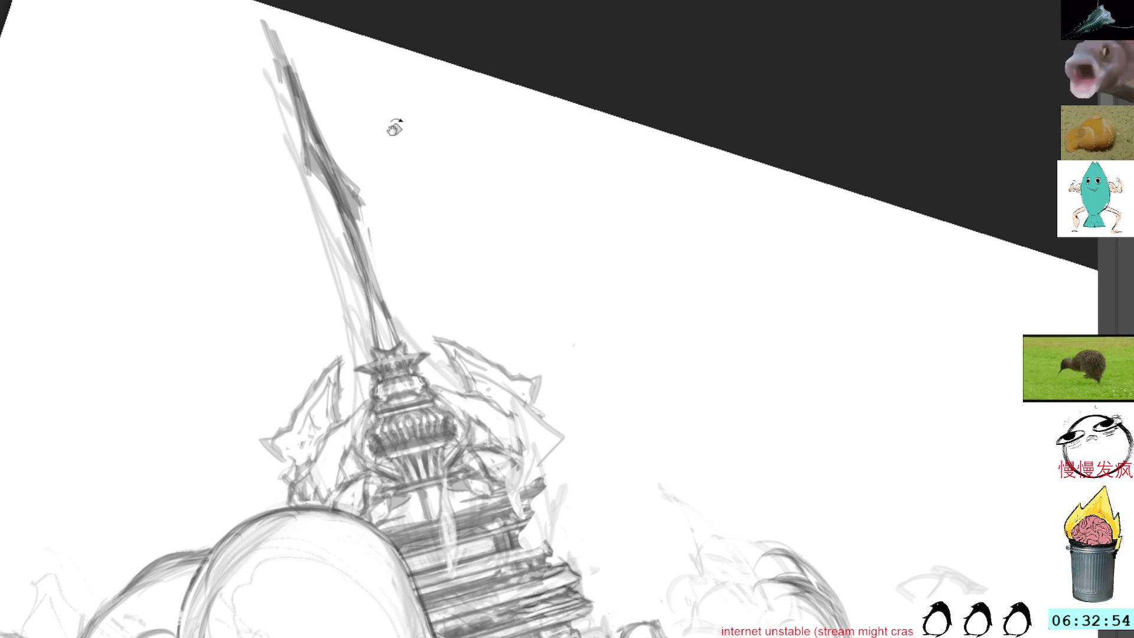
- Reset the rotation, sketch near the spike tip, tilt the view, and draw a barbed hook
key(5)
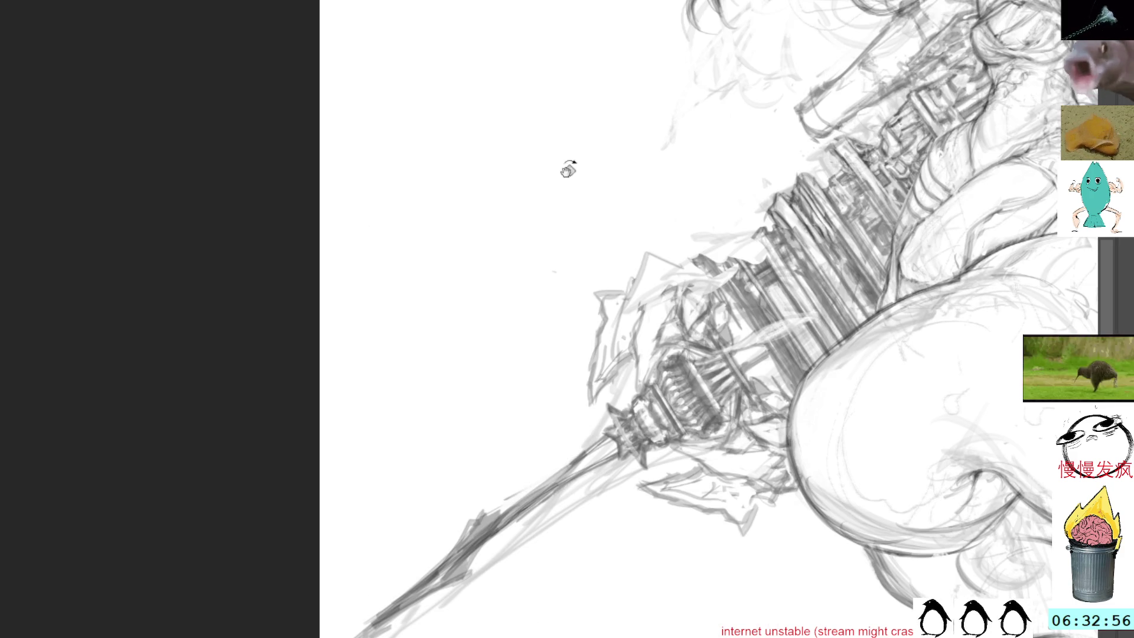
drag(476, 564, 530, 569)
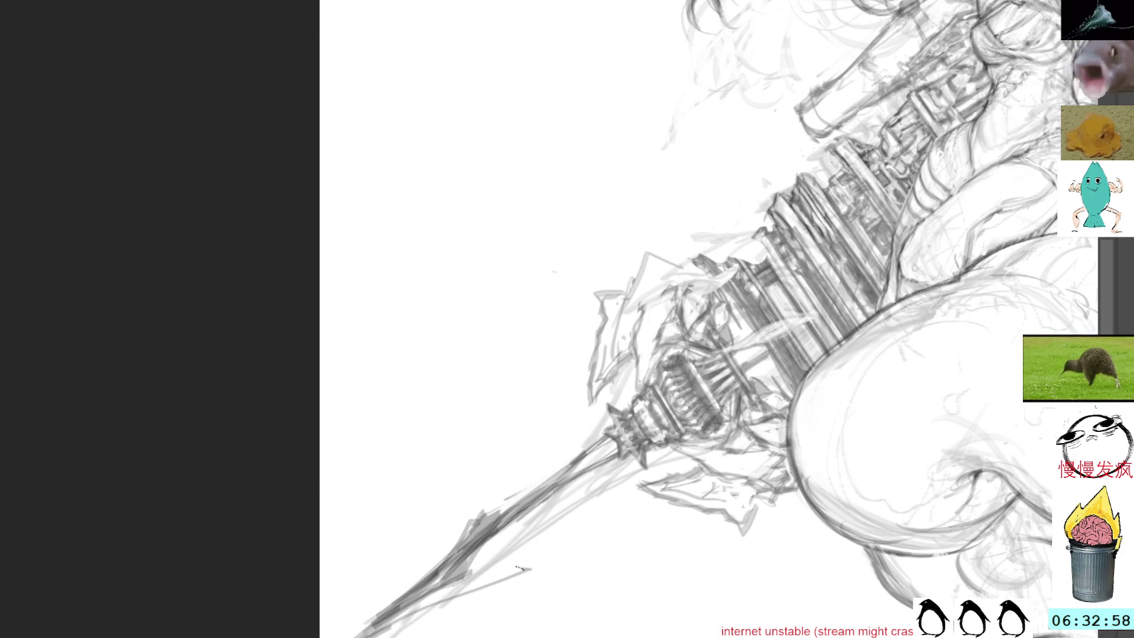
mouse_move(469, 546)
mouse_down()
mouse_move(517, 560)
mouse_move(475, 564)
mouse_move(493, 564)
mouse_up()
mouse_move(738, 464)
mouse_down()
mouse_move(679, 330)
mouse_move(726, 321)
mouse_move(584, 322)
mouse_up()
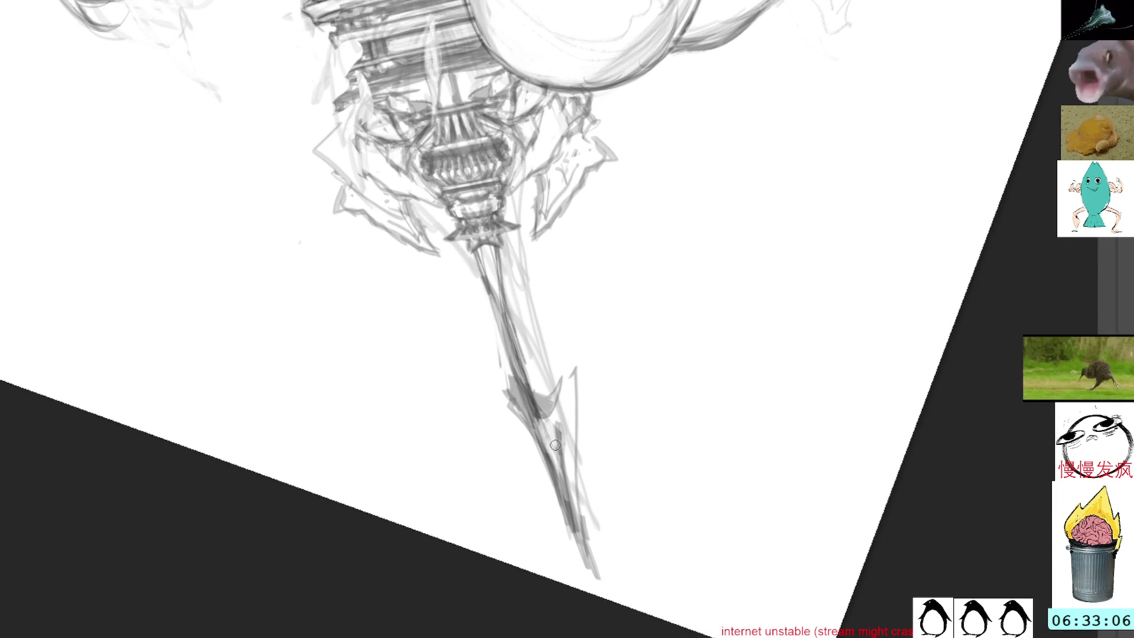
drag(558, 403, 564, 355)
mouse_move(548, 409)
mouse_down()
mouse_move(575, 343)
mouse_move(581, 434)
mouse_up()
- Redraw the spike's right and left edges and lower shaft, undoing strokes that didn't work
drag(576, 363, 576, 494)
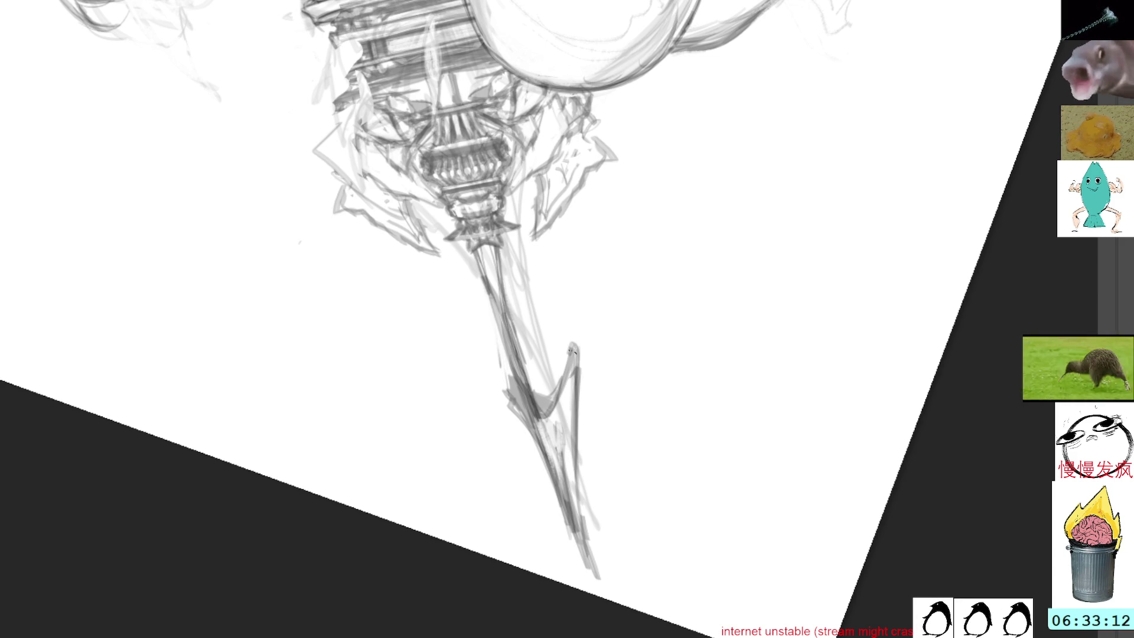
key(ctrl+z)
drag(573, 335, 588, 544)
key(ctrl+z)
mouse_move(481, 255)
mouse_down()
mouse_move(532, 404)
mouse_move(525, 389)
mouse_up()
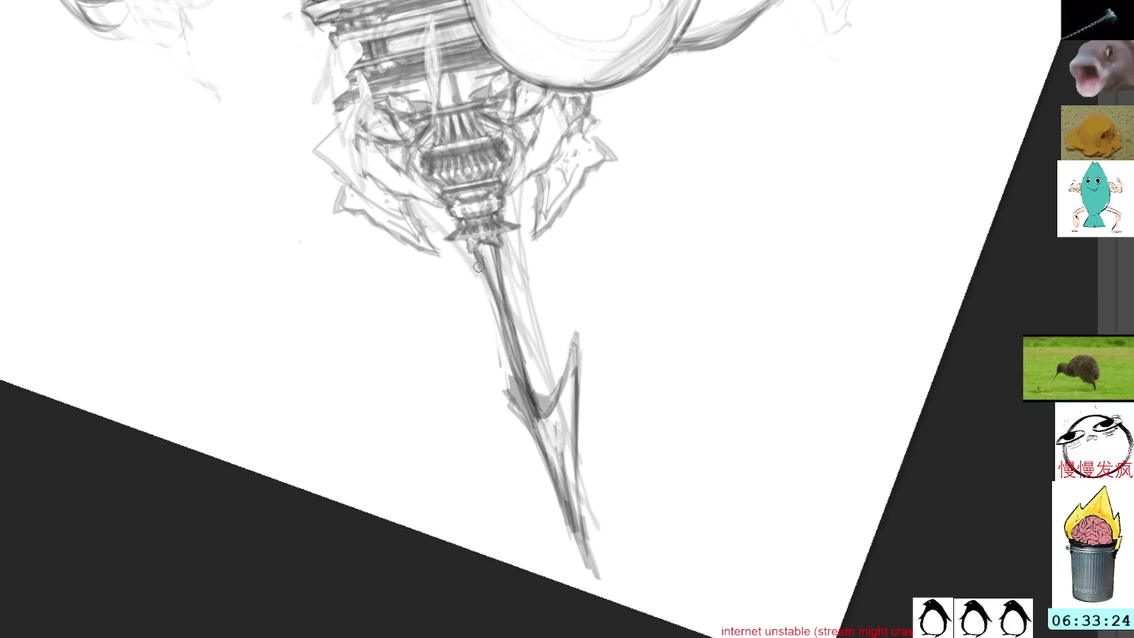
mouse_move(473, 399)
mouse_down()
mouse_move(544, 439)
mouse_move(536, 435)
mouse_move(539, 470)
mouse_up()
mouse_move(493, 417)
mouse_down()
mouse_move(558, 499)
mouse_move(578, 550)
mouse_up()
key(ctrl+z)
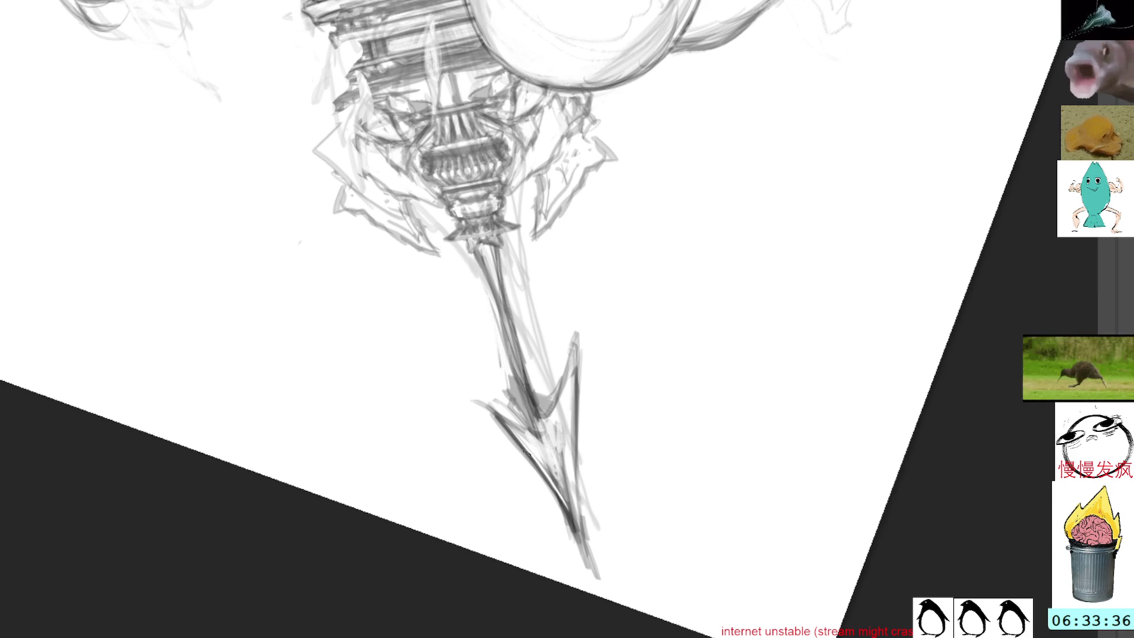
- Shade the barbed arrowhead with dark marks and add faint strokes along the shaft
mouse_move(513, 427)
mouse_down()
mouse_move(543, 472)
mouse_move(531, 449)
mouse_move(558, 467)
mouse_move(549, 437)
mouse_move(576, 381)
mouse_move(552, 416)
mouse_move(562, 404)
mouse_up()
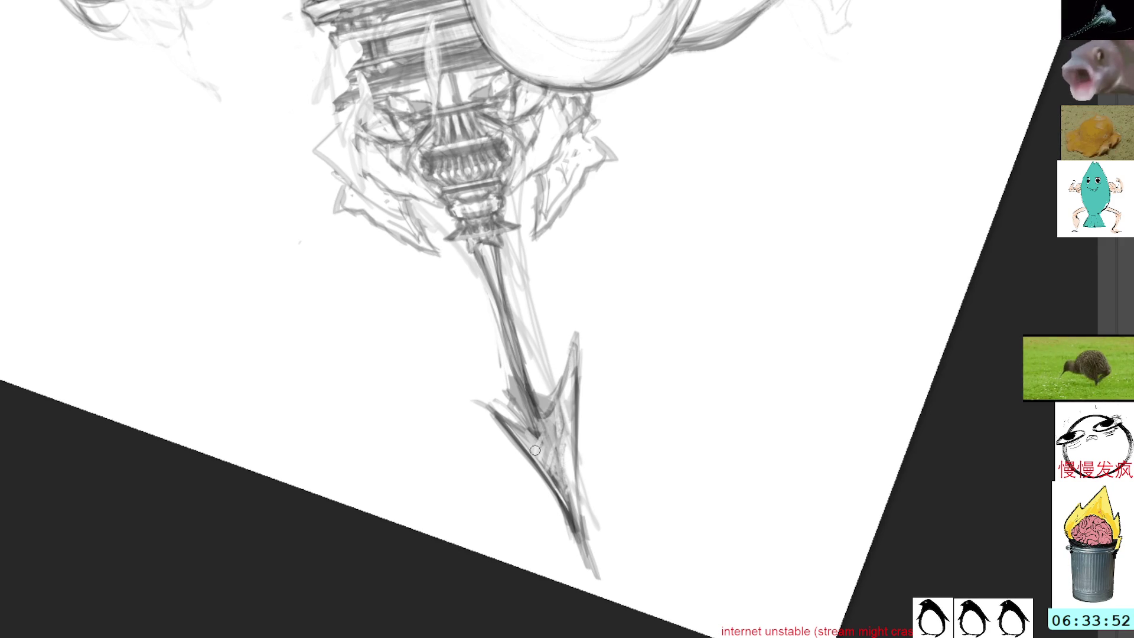
mouse_move(541, 413)
mouse_down()
mouse_move(532, 455)
mouse_move(549, 405)
mouse_move(541, 467)
mouse_up()
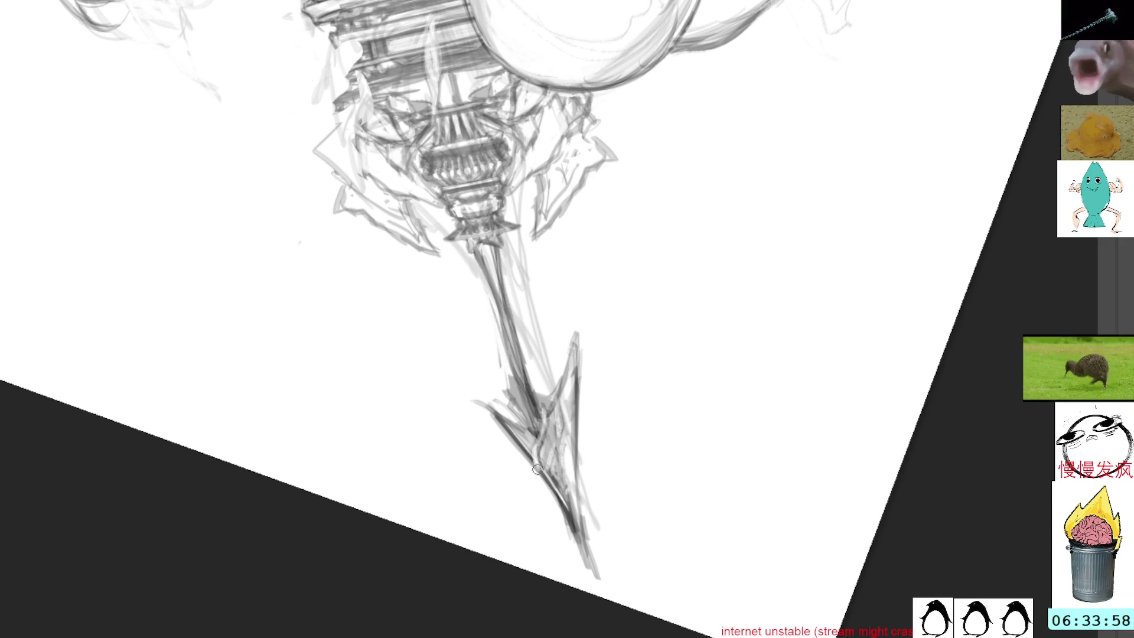
mouse_move(539, 475)
mouse_down()
mouse_move(545, 418)
mouse_move(514, 345)
mouse_up()
drag(543, 387, 506, 296)
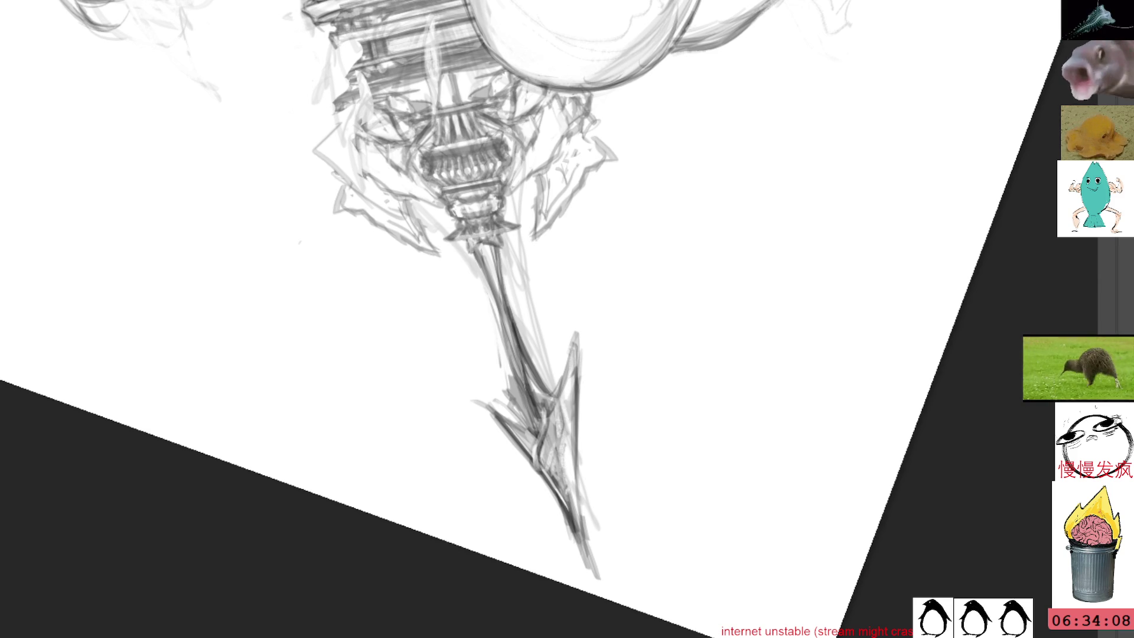
- Rotate the canvas back upright to view the full sketch of the girl and cannon
mouse_move(779, 130)
mouse_down()
mouse_move(949, 199)
mouse_move(739, 170)
mouse_move(842, 178)
mouse_up()
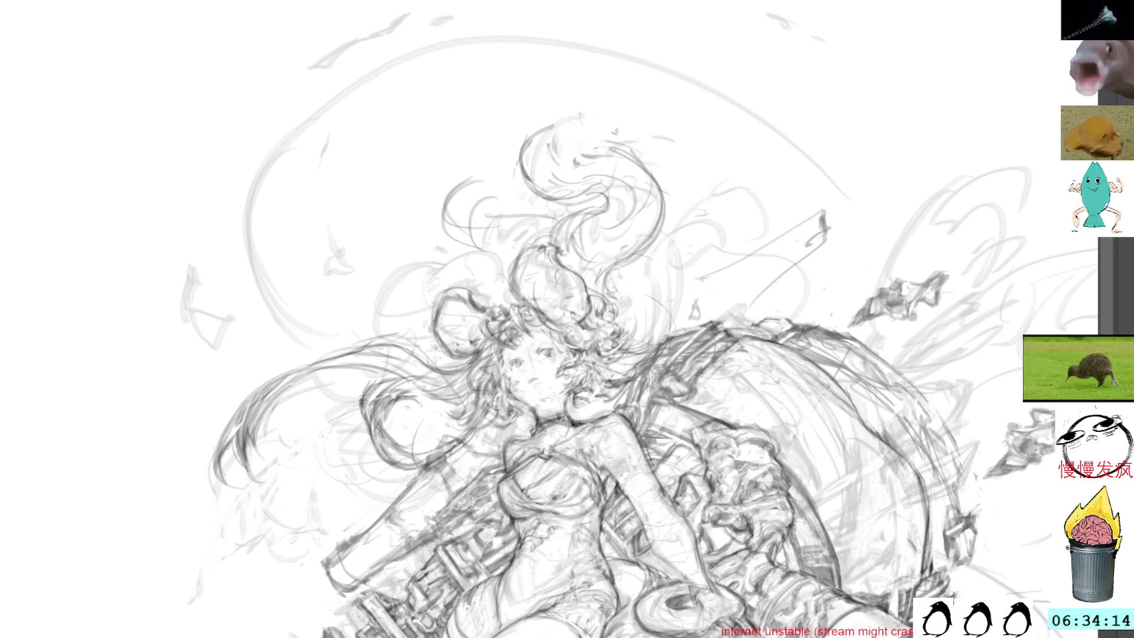